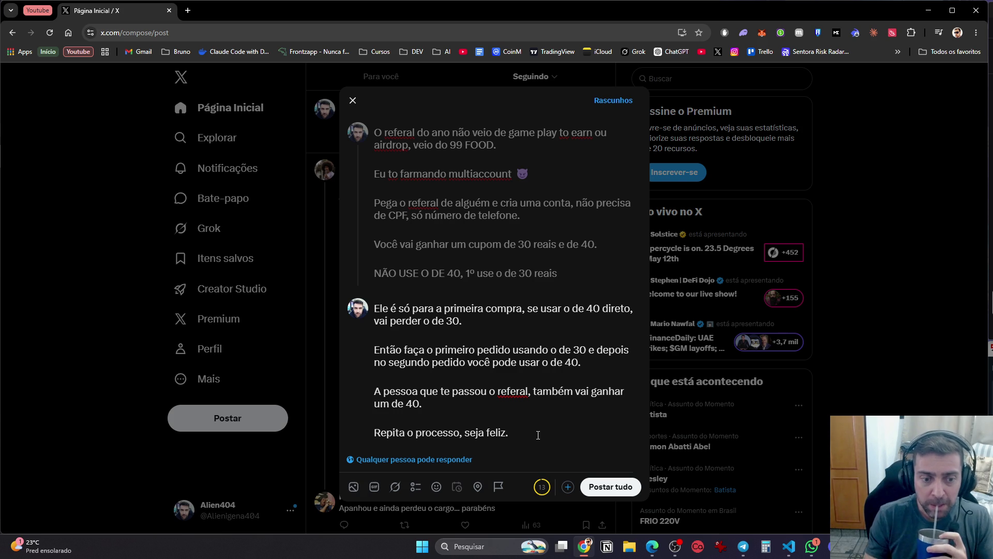
Step: Publish the two-post 99 FOOD referral thread and start a reply to its second post
left_click(614, 492)
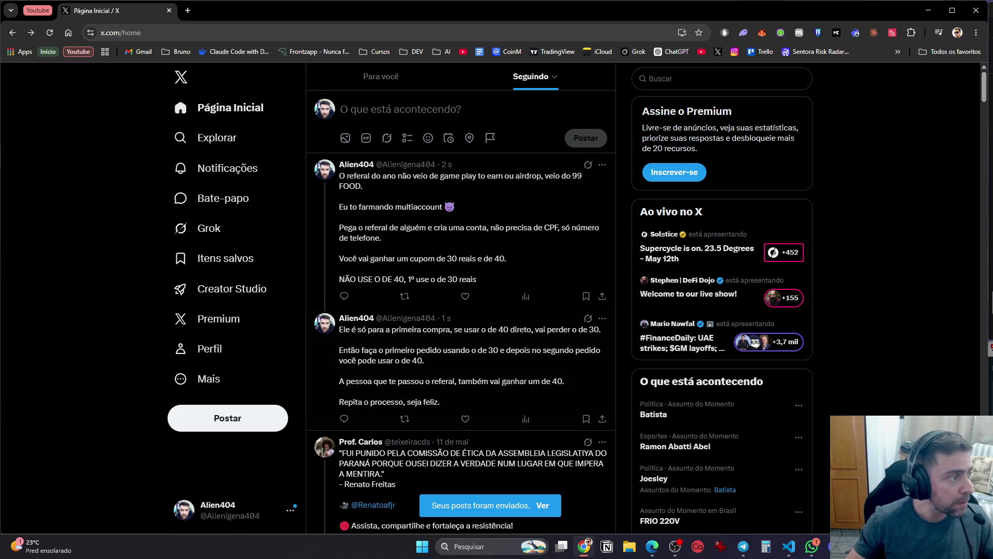
left_click(812, 546)
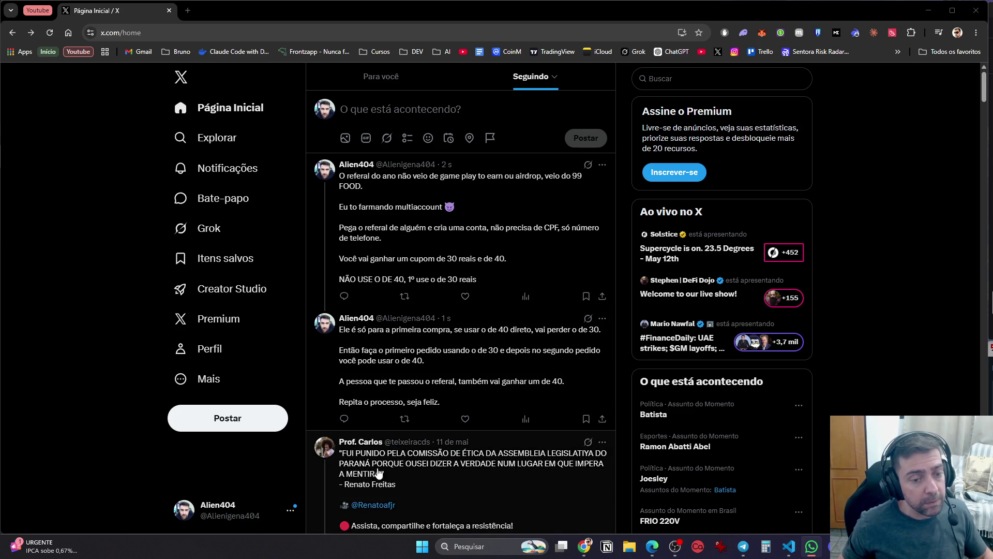
left_click(344, 418)
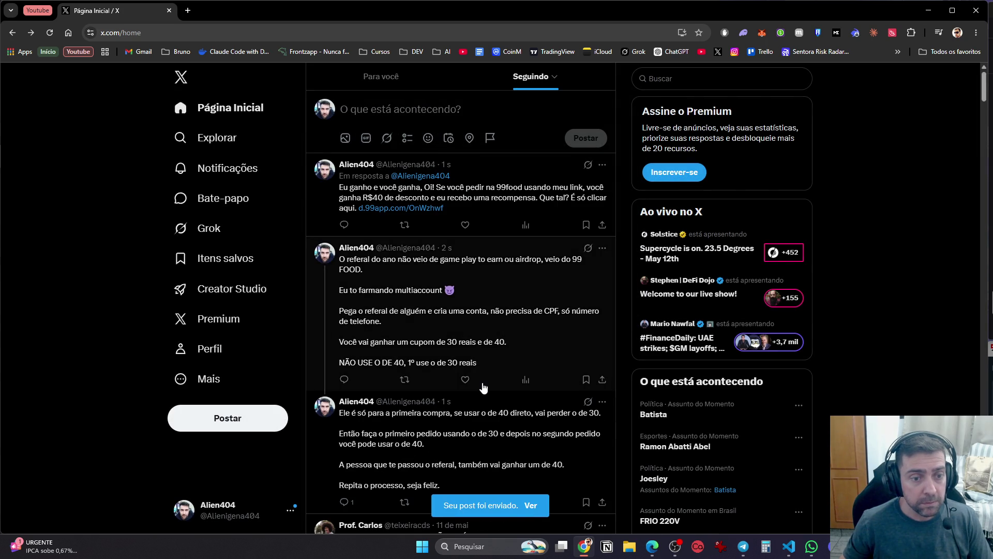
Step: Reply with the pasted 99app referral-link message, then refresh the X home timeline
left_click(230, 109)
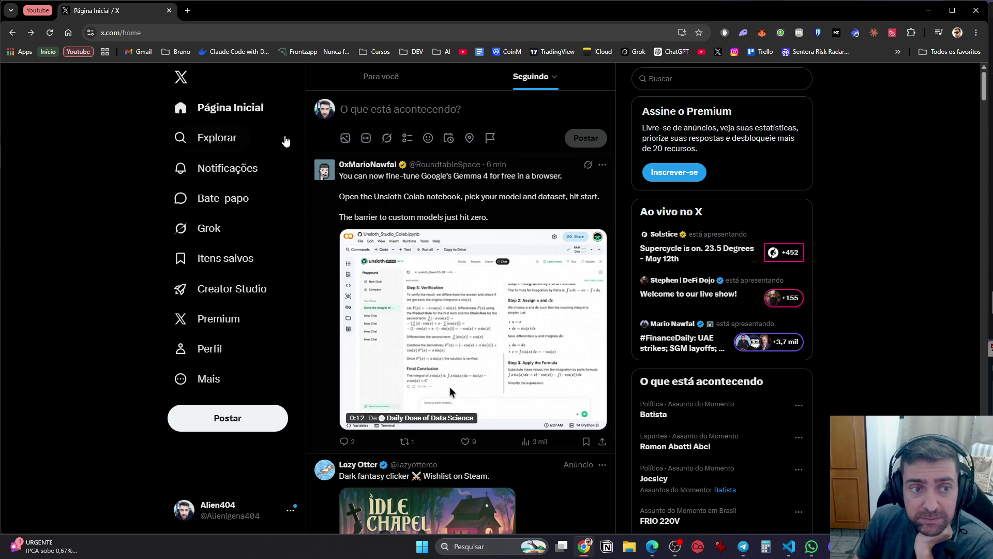
scroll(200, 248, "down", 5)
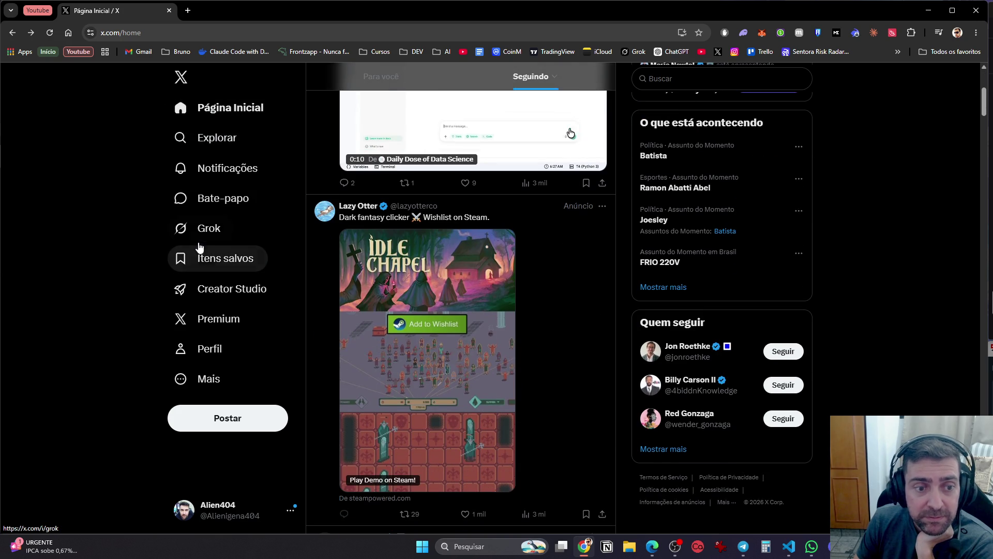
scroll(199, 249, "down", 10)
scroll(199, 247, "down", 5)
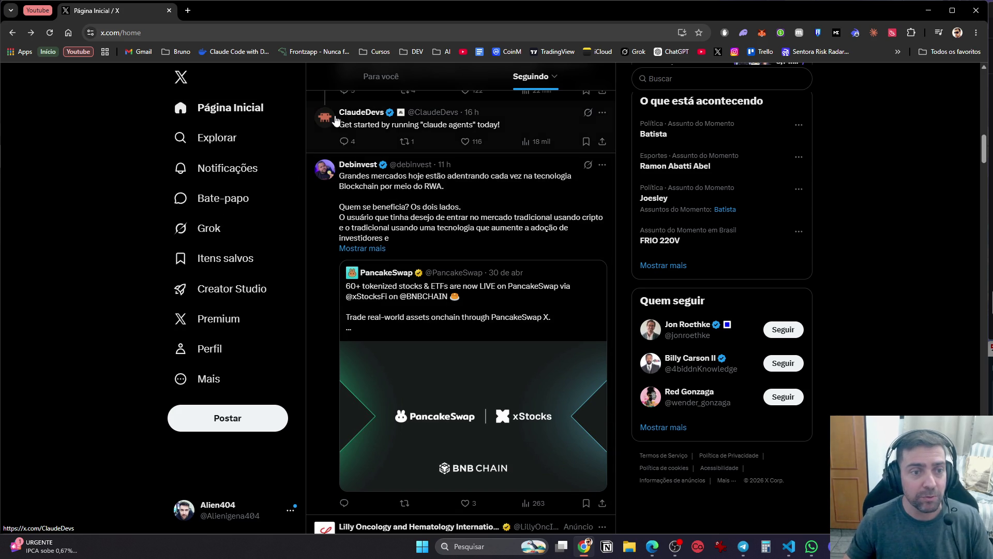
left_click(217, 111)
scroll(766, 295, "down", 10)
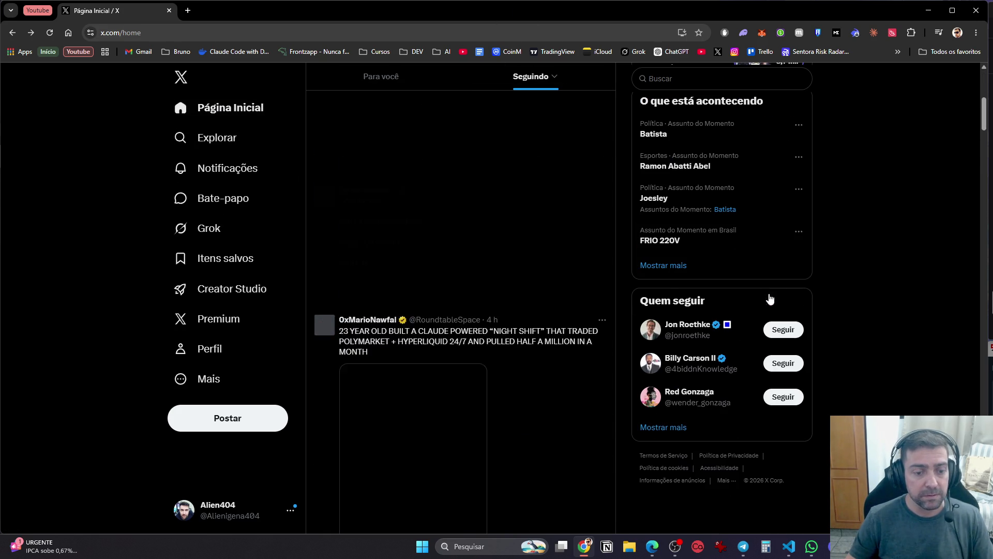
Step: Minimize Chrome, snap and resize Codex beside VS Code, then switch to the second desktop
left_click(928, 10)
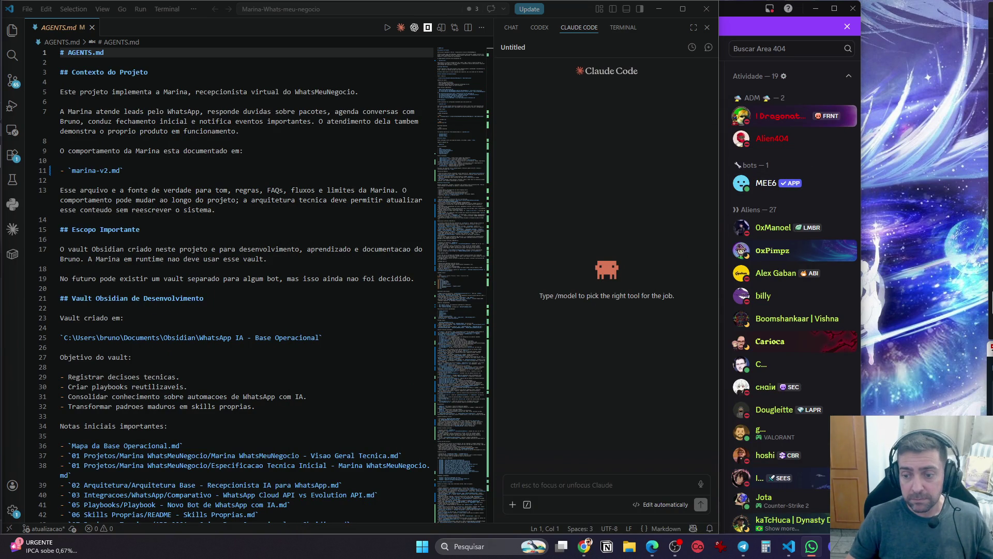
mouse_move(992, 50)
left_mouse_down()
mouse_move(830, 49)
mouse_move(879, 12)
mouse_move(839, 4)
mouse_move(860, 36)
left_mouse_up()
left_click(861, 9)
left_click_drag(990, 47, 989, 43)
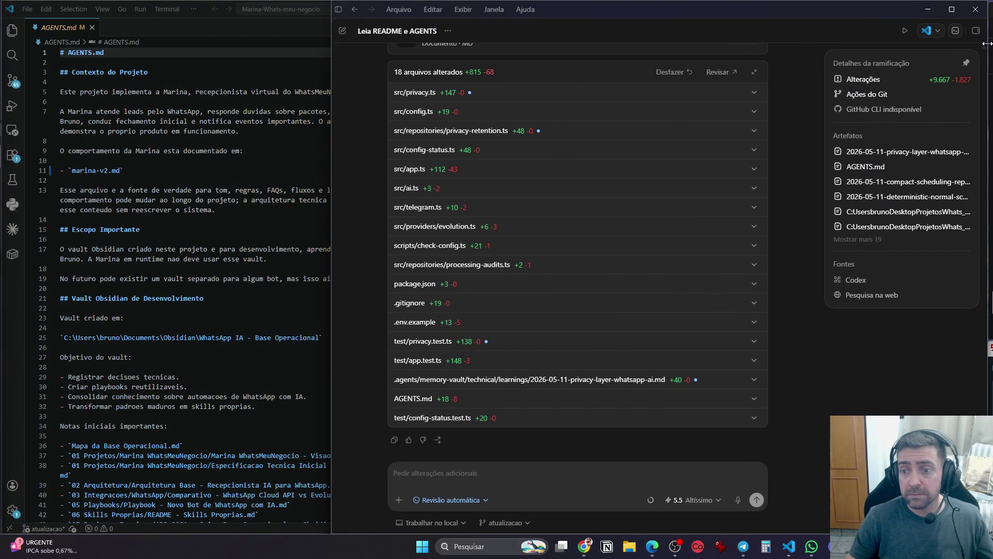
mouse_move(331, 49)
left_mouse_down()
mouse_move(730, 78)
mouse_move(723, 95)
left_mouse_up()
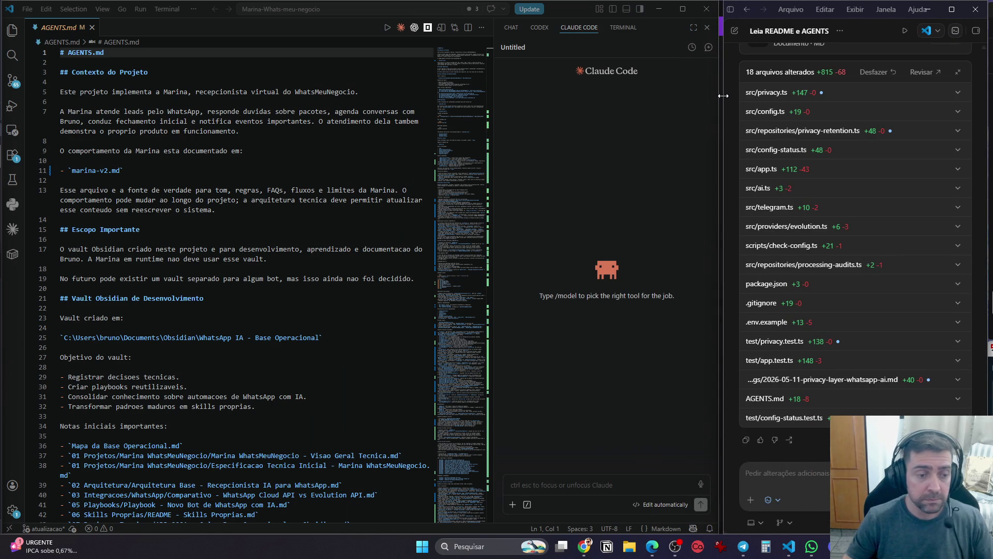
key("ctrl+super+Right")
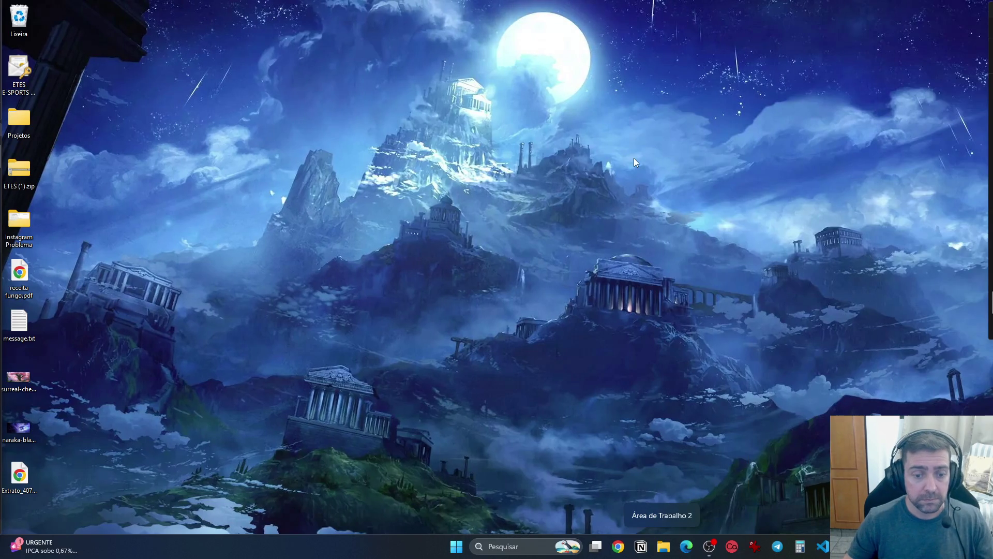
Step: In File Explorer, go to Projetos › Whats_app › Marina-Whats-meu-negocio and bring up its context menu
left_click(664, 546)
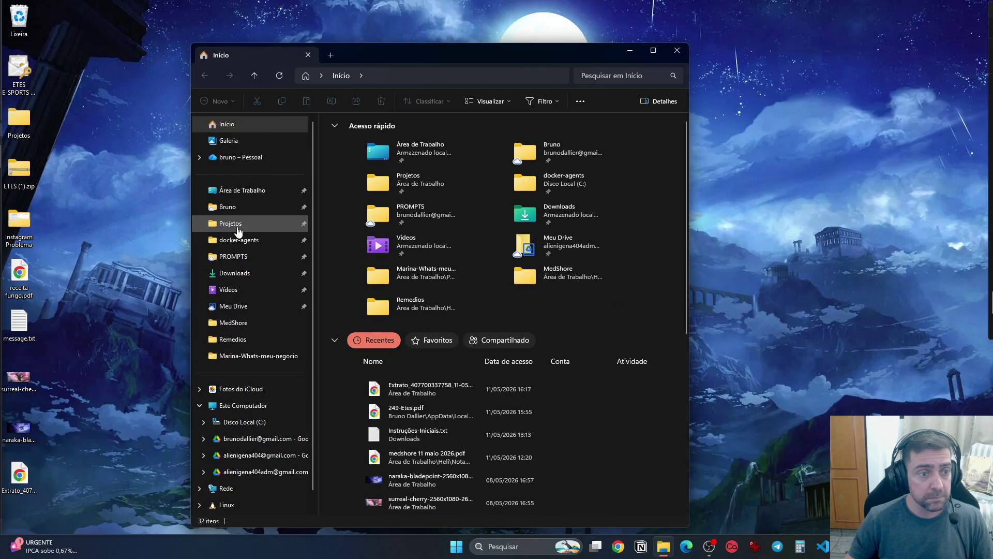
left_click(239, 228)
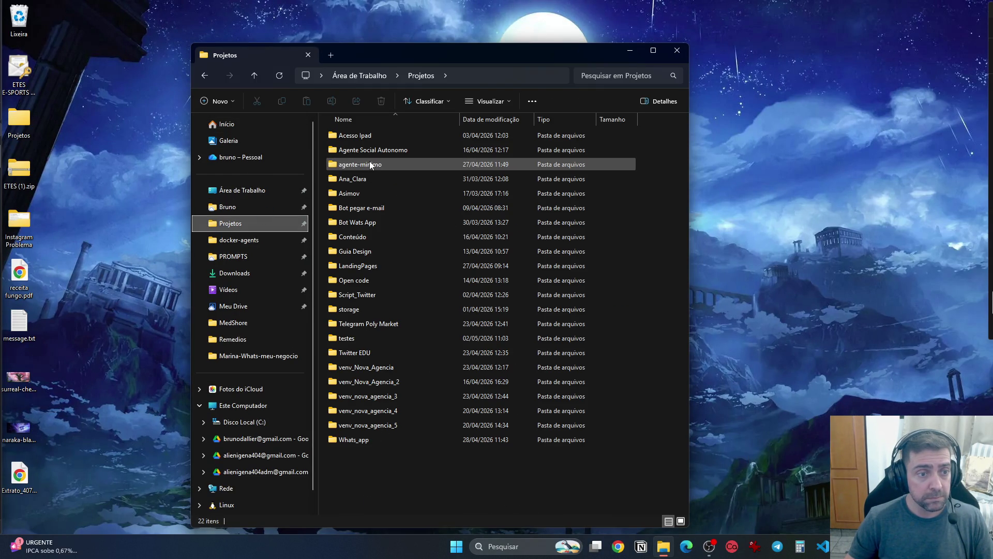
double_click(368, 440)
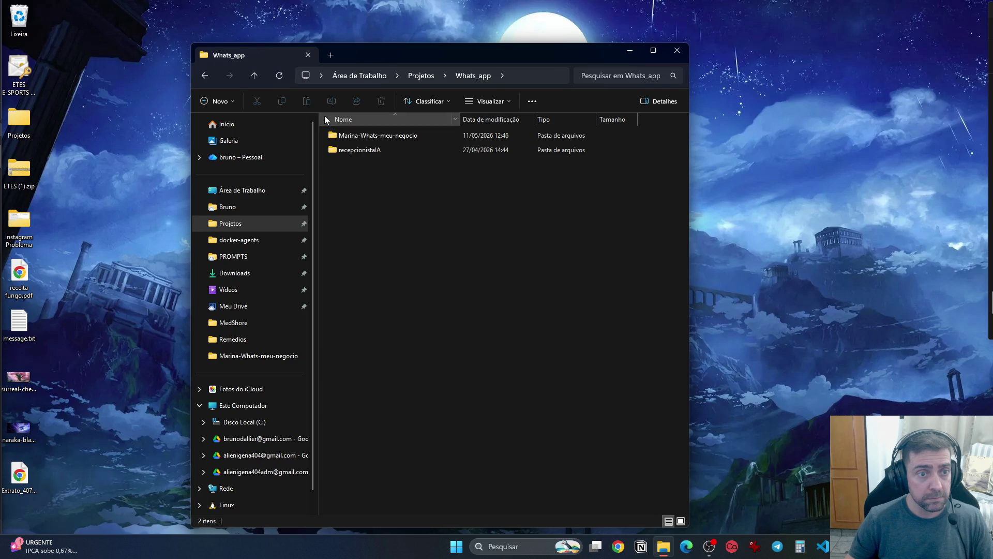
double_click(352, 136)
scroll(638, 437, "down", 5)
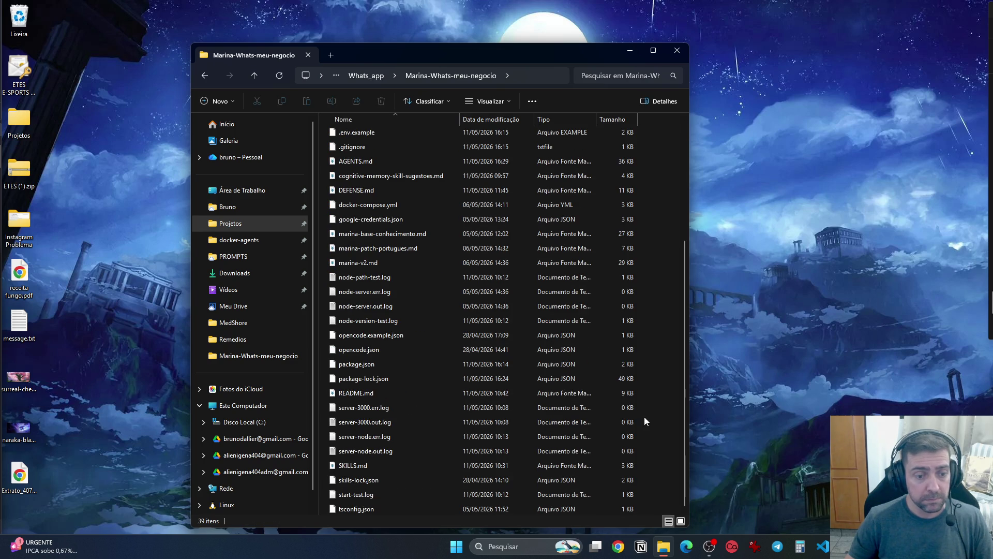
right_click(668, 373)
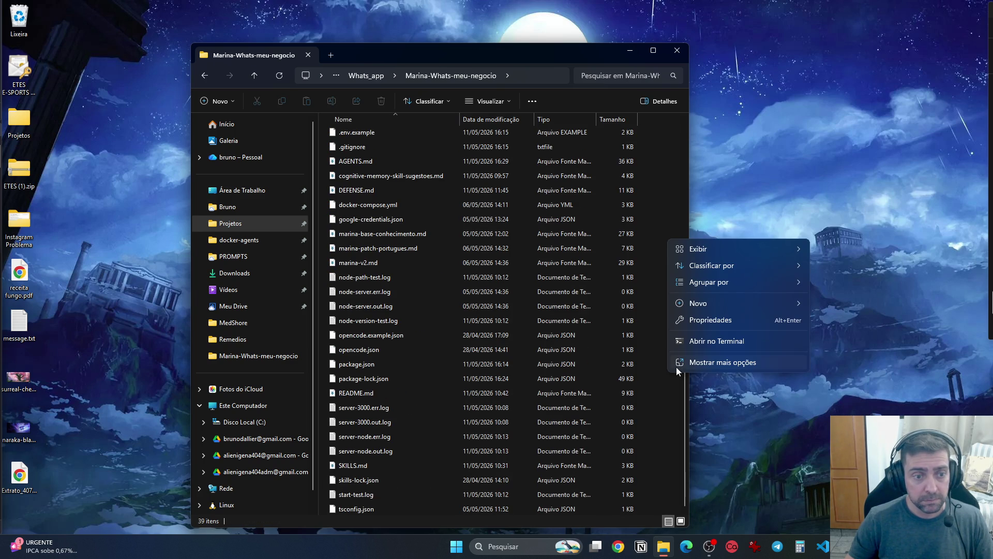
Step: Open a terminal in the project folder, run npm run dev on port 3000, and return to desktop one
left_click(719, 342)
type("nmm ru")
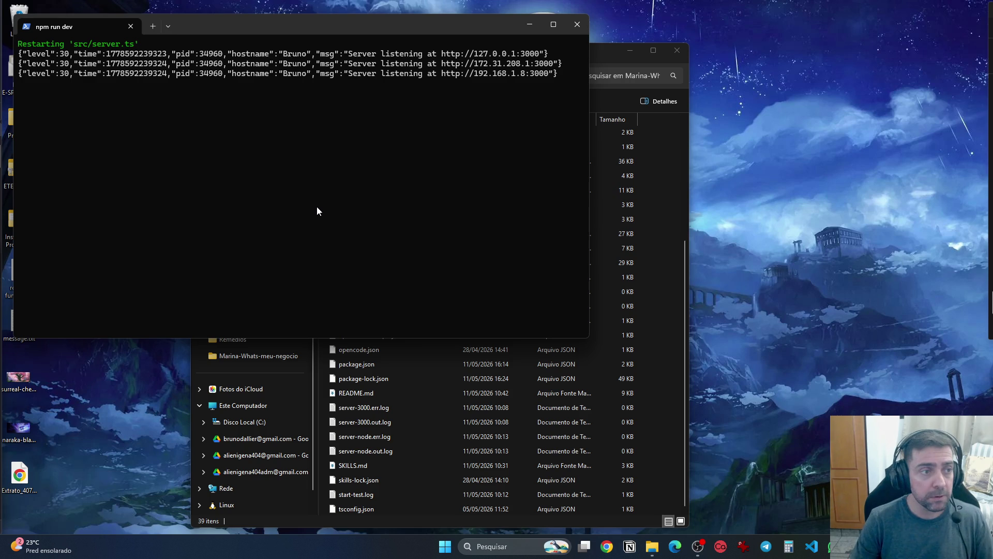
key("ctrl+super+Left")
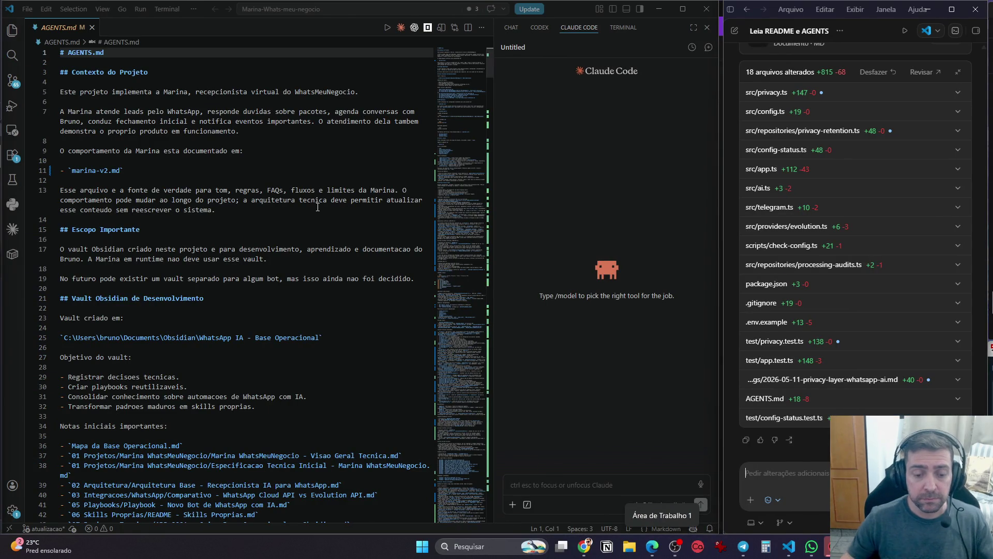
Step: Switch from VS Code to Chrome to reach the LinkedIn profile tab
left_click(585, 552)
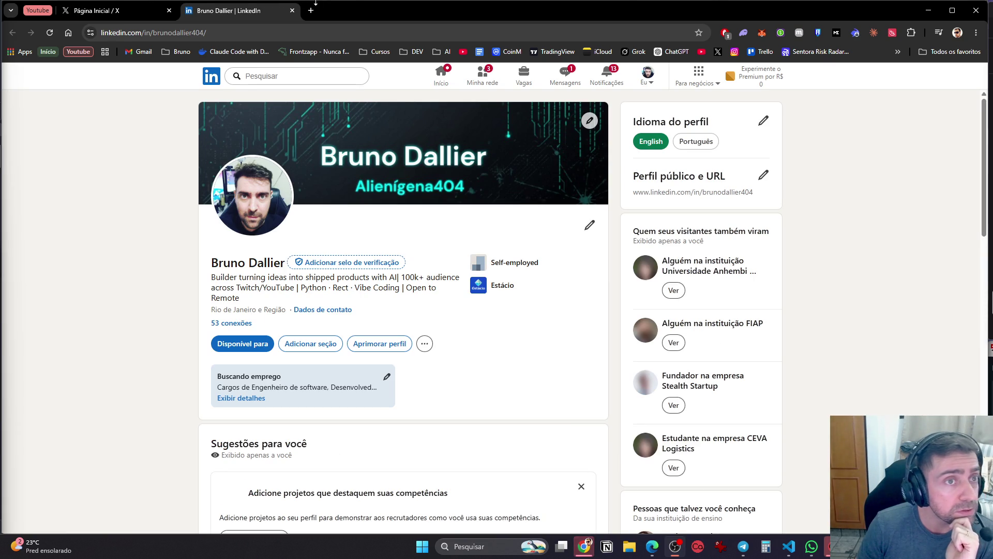
Step: Check notifications, accept the three invitations in Minha rede, and go back to Início
left_click(610, 77)
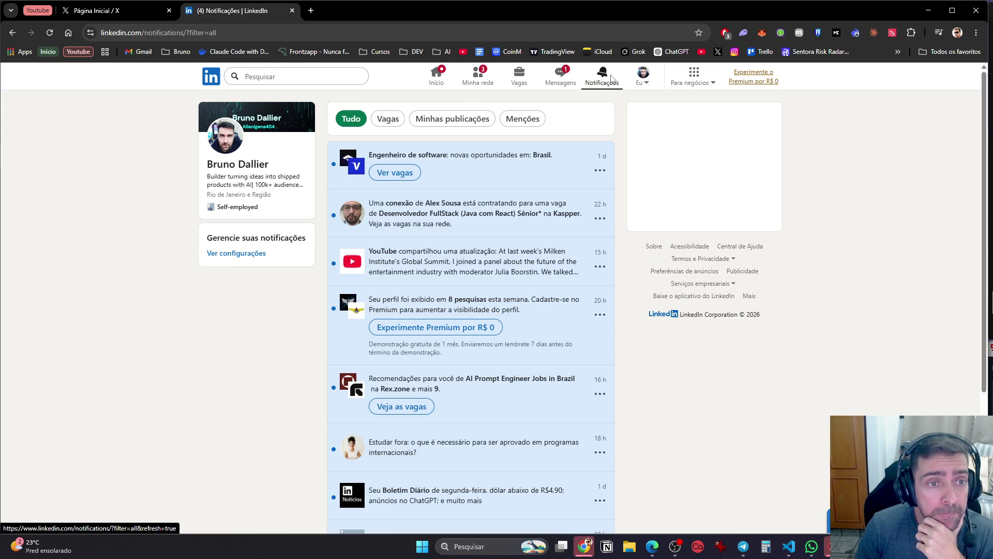
left_click(471, 85)
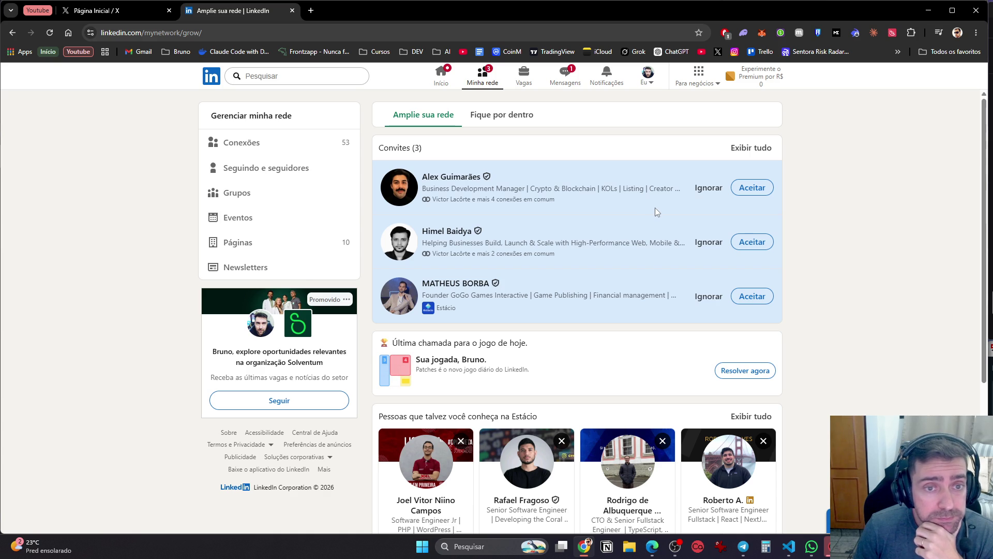
left_click(763, 193)
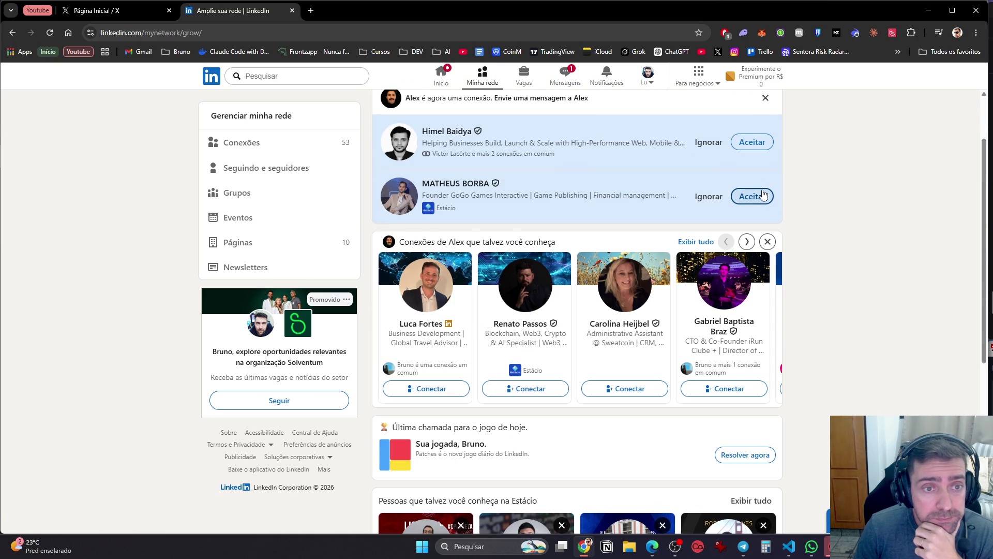
left_click(757, 149)
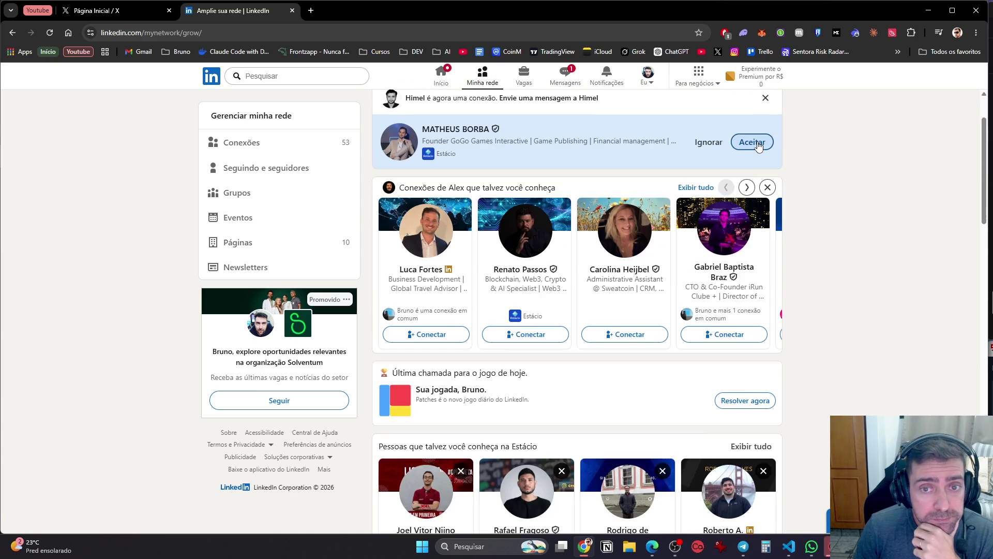
left_click(757, 147)
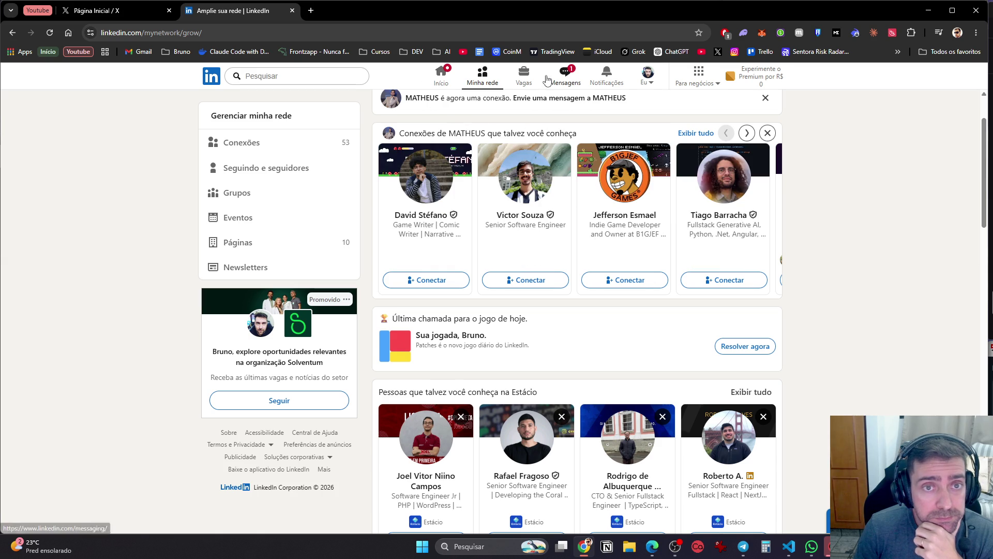
left_click(208, 79)
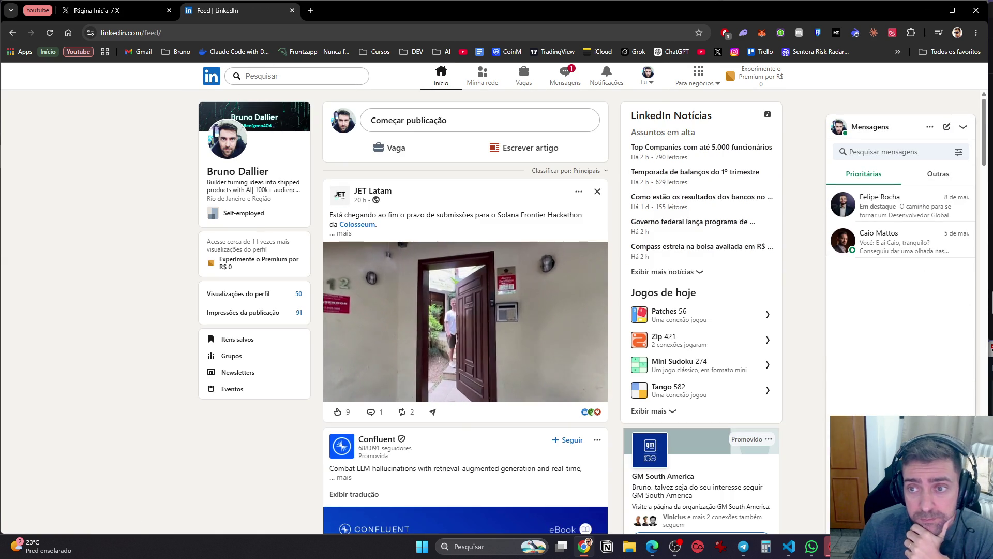
left_click(915, 204)
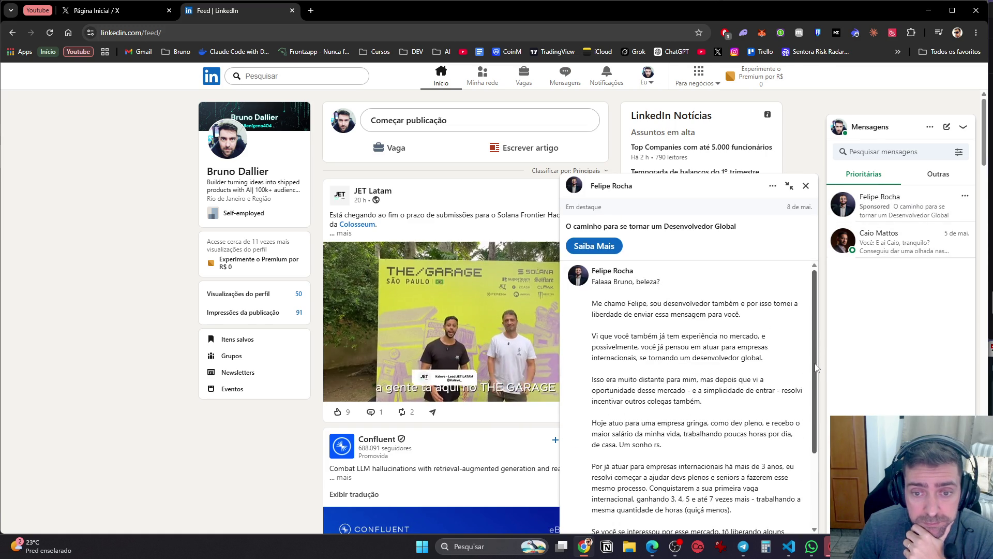
scroll(813, 387, "down", 2)
left_click_drag(812, 392, 814, 460)
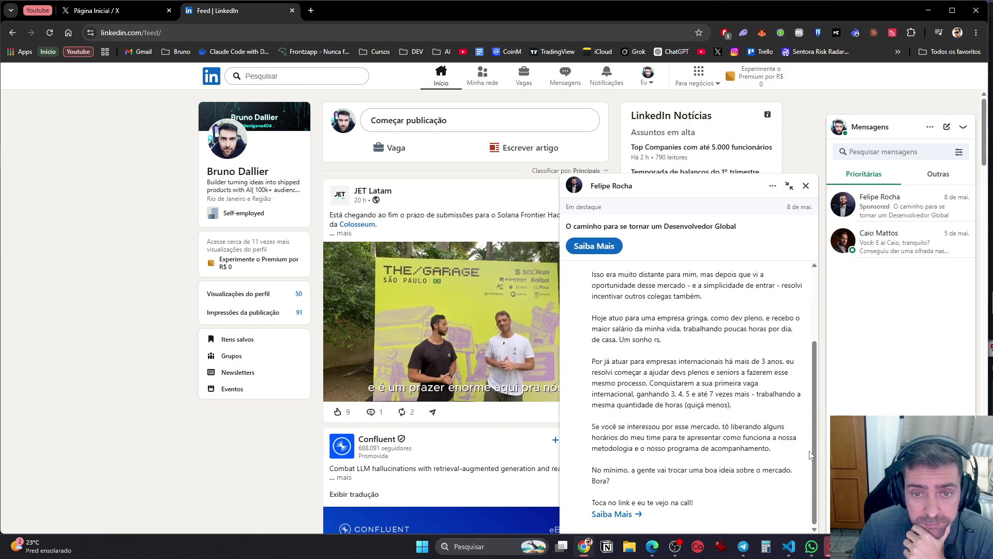
key("Escape")
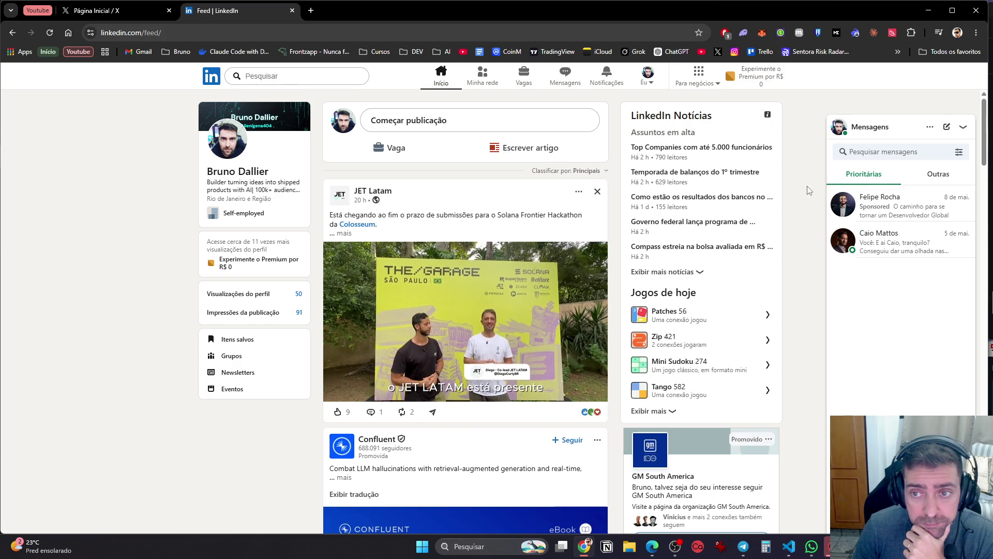
left_click(966, 195)
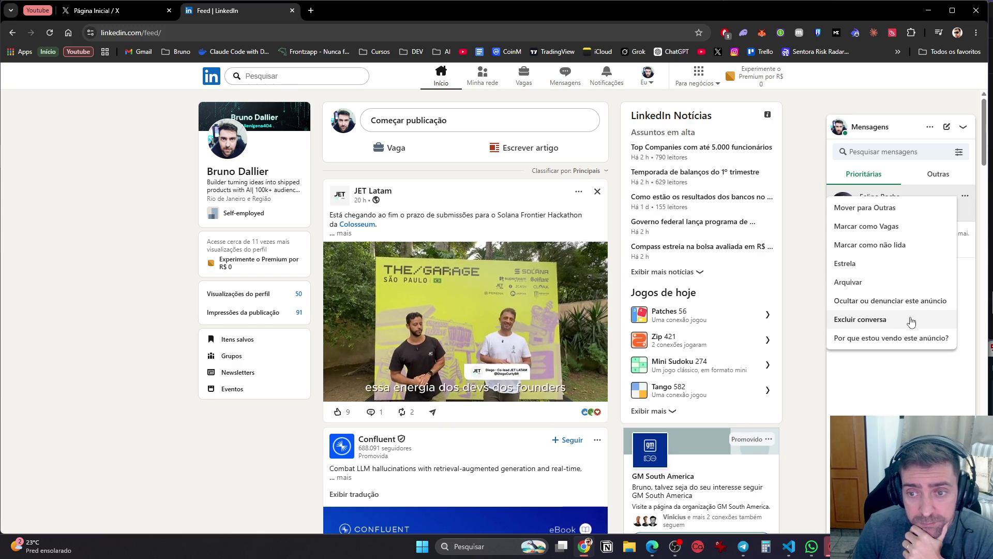
left_click(900, 319)
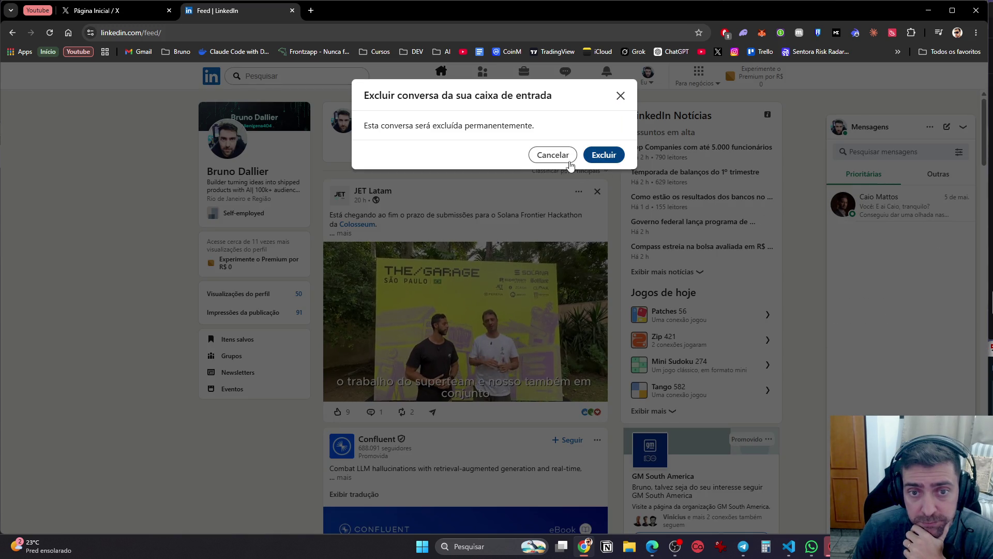
left_click(603, 154)
left_click(963, 127)
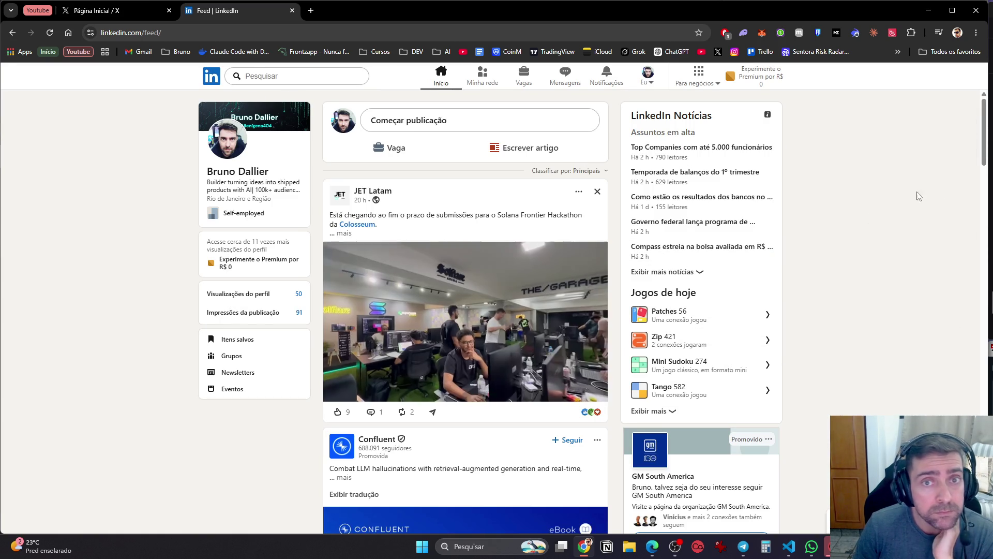
Step: Load iavagas.com in a new tab and close the LinkedIn tab
key("ctrl+t")
type("iavagas.com")
key("Return")
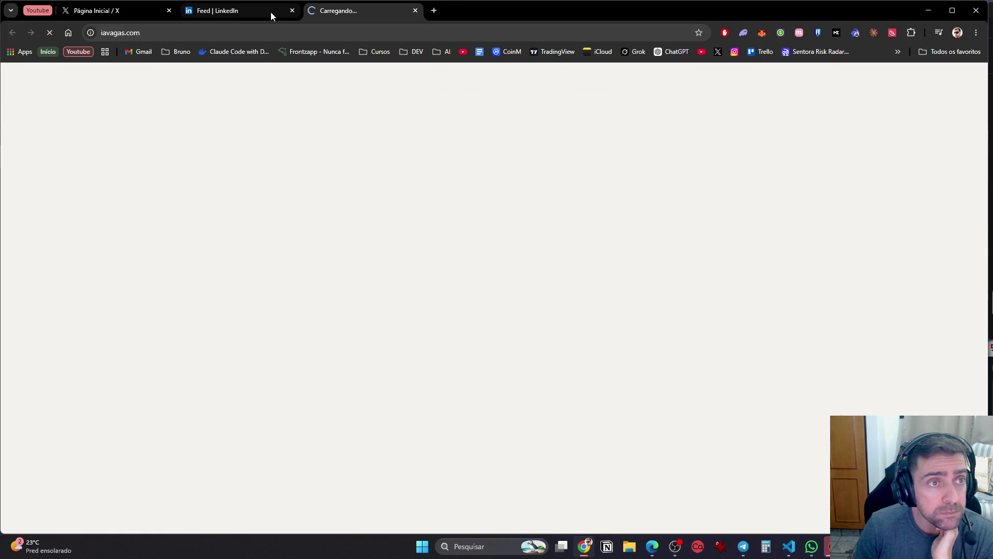
left_click(292, 10)
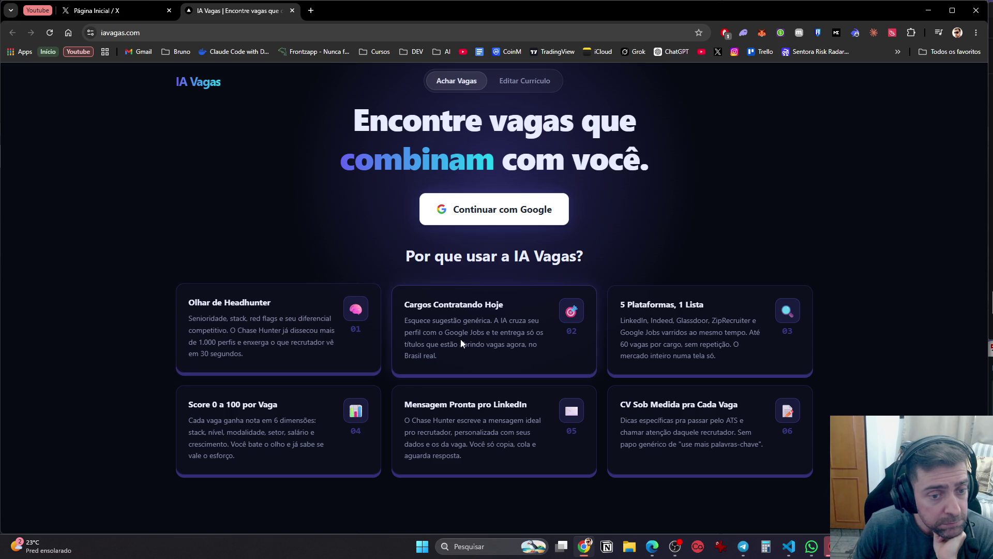
Step: Browse IA Vagas' Editar Currículo and Achar Vagas sections, then abandon the Google sign-in tab
left_click_drag(299, 418, 304, 418)
left_click(517, 80)
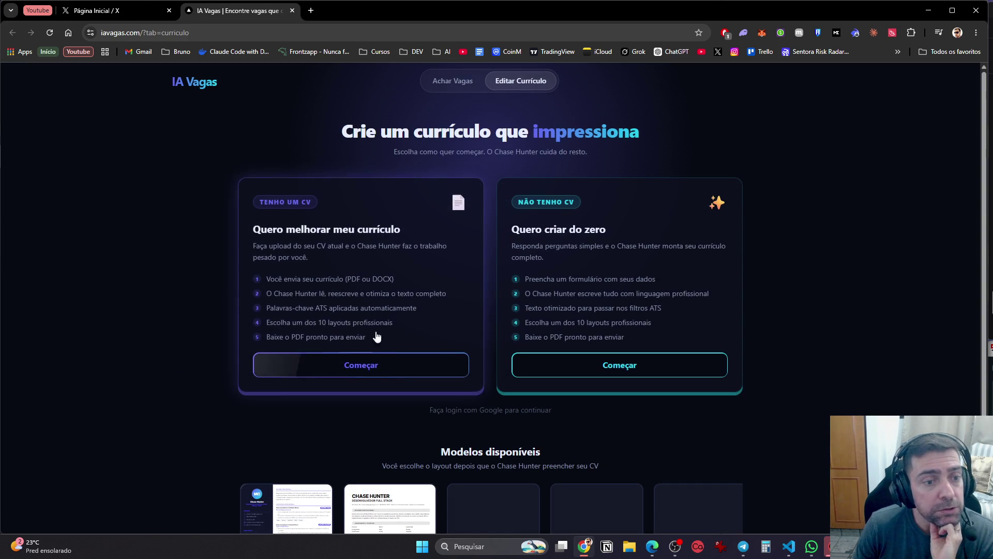
scroll(569, 375, "down", 3)
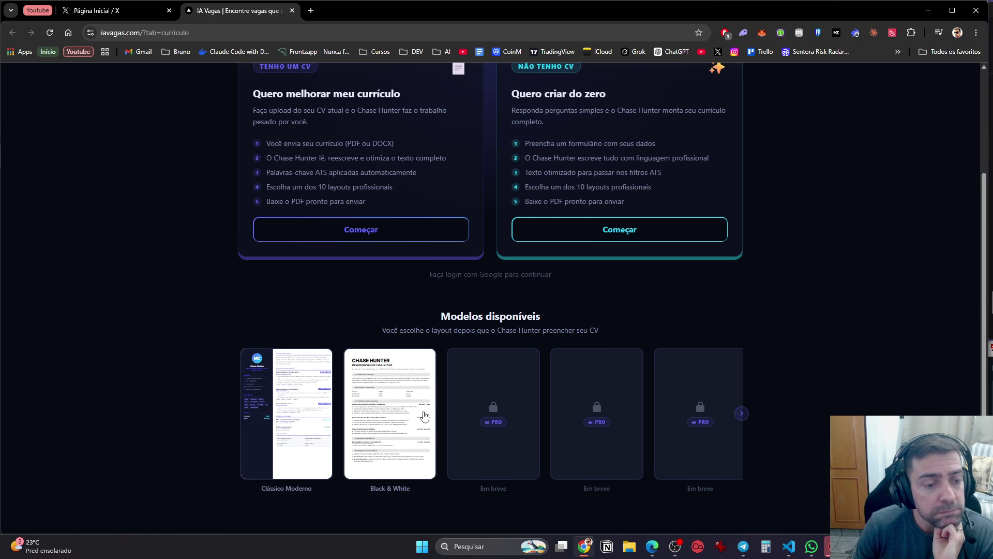
scroll(653, 395, "up", 1)
scroll(653, 395, "up", 3)
left_click(458, 81)
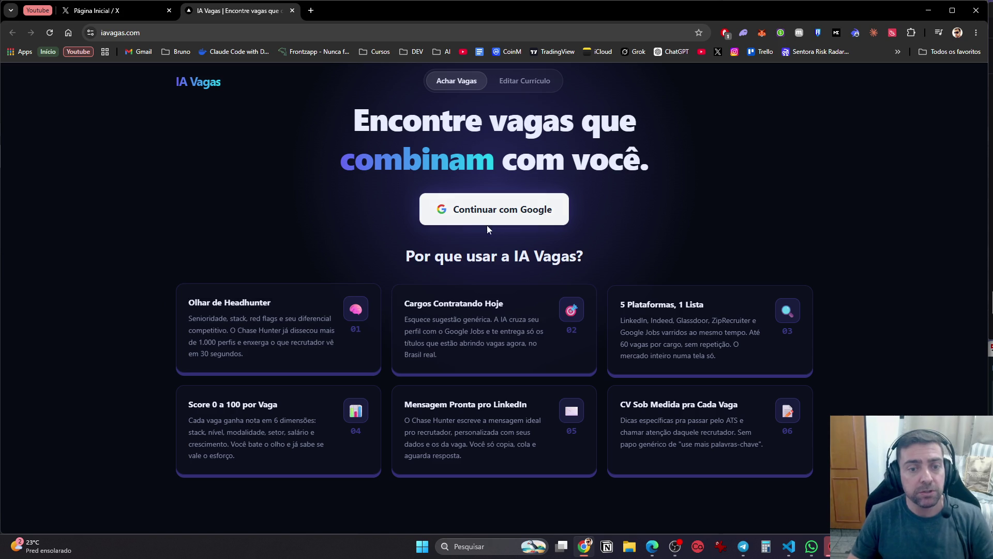
left_click(443, 213)
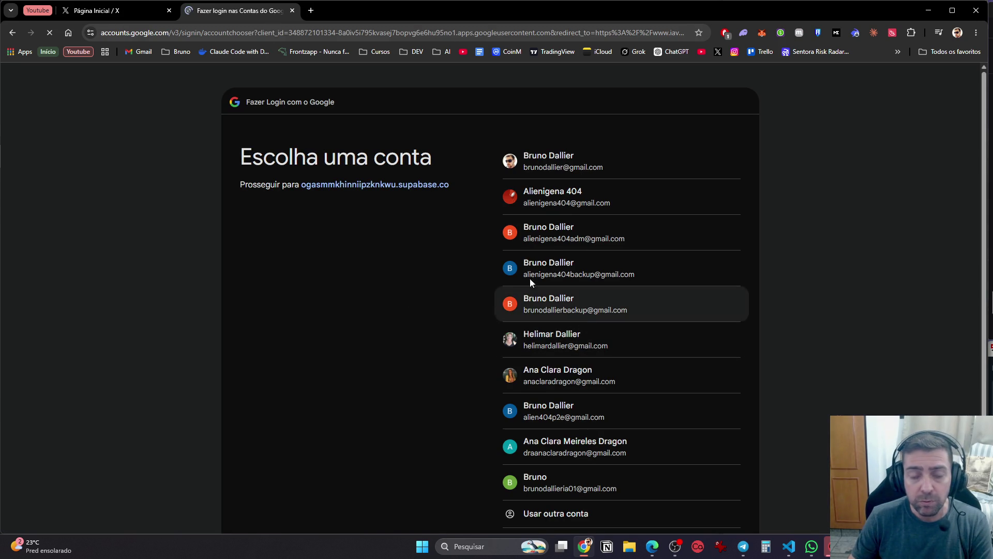
left_click(292, 11)
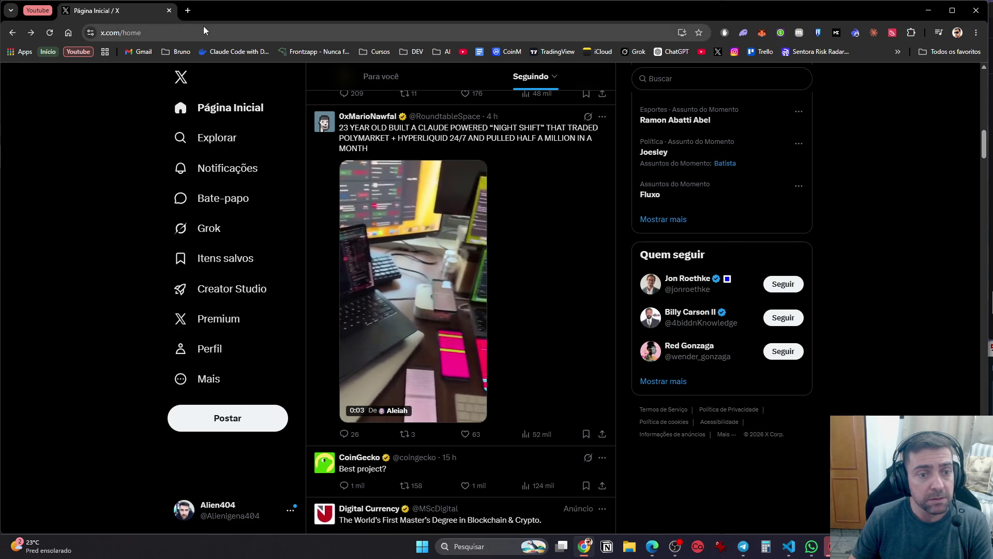
left_click(37, 11)
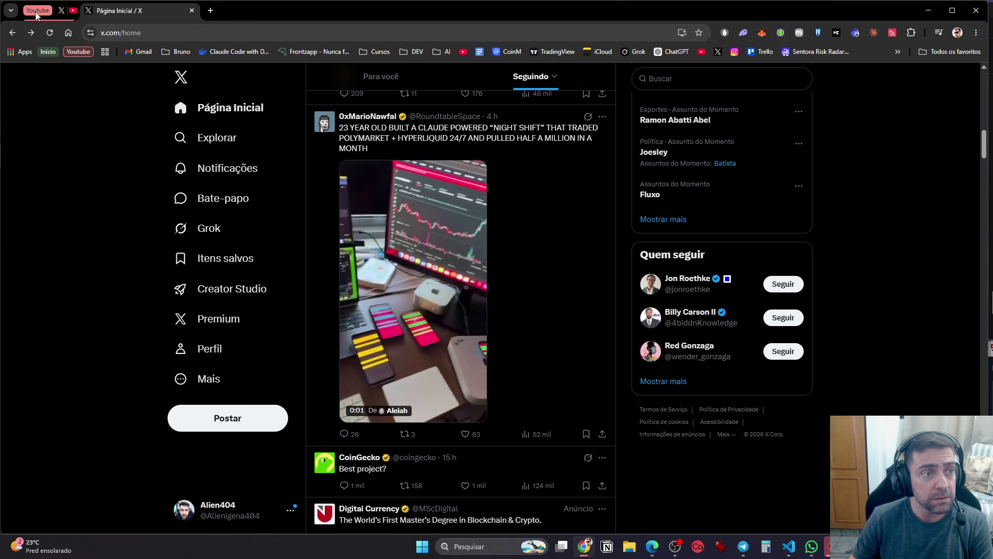
left_click(37, 12)
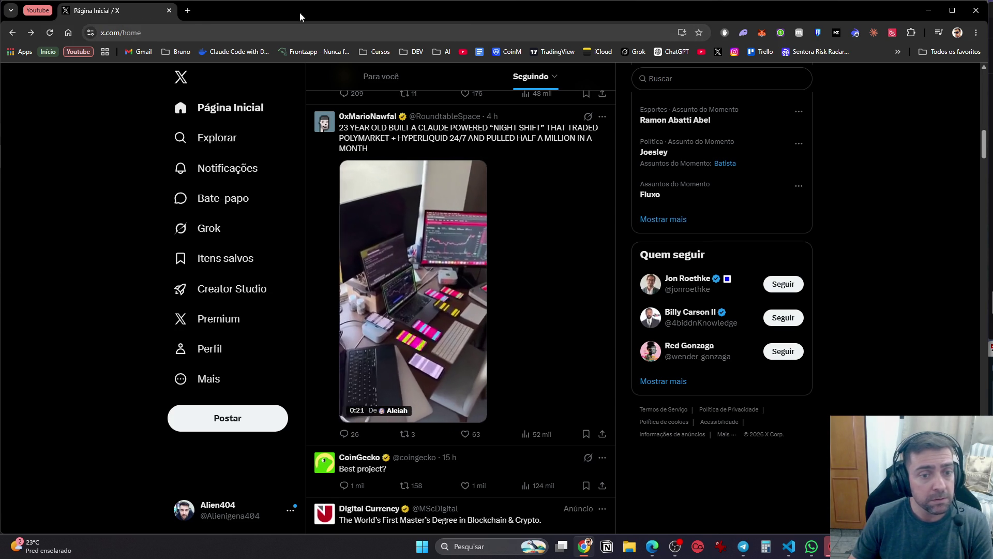
left_click(931, 11)
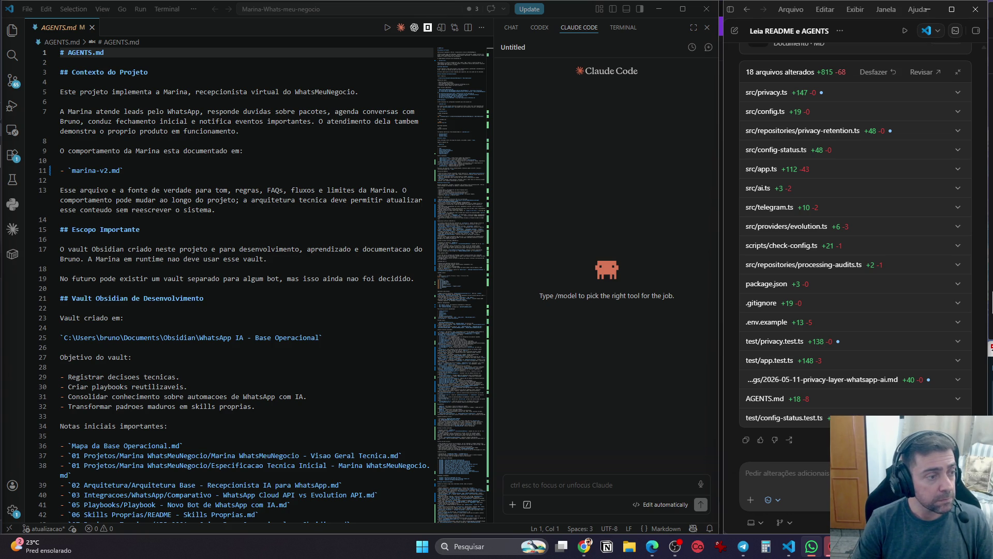
key("ctrl+super+Right")
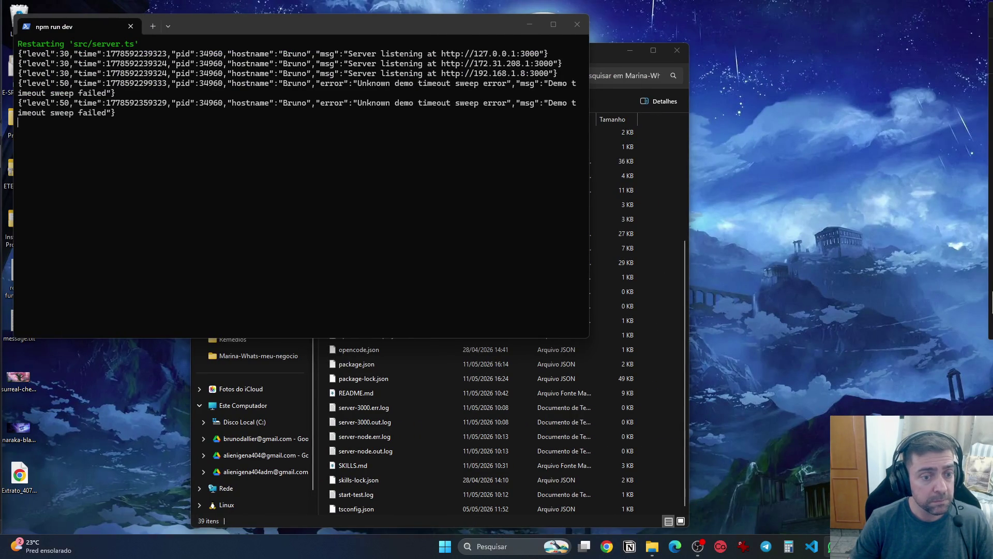
key("ctrl+super+Left")
key("alt+Tab")
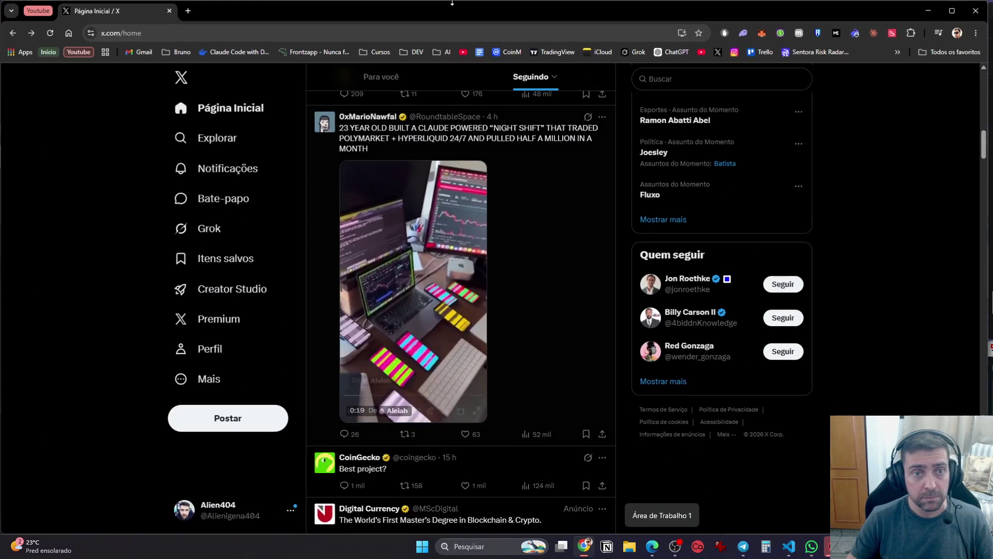
left_click(189, 11)
Step: Go to openrouter.ai Rankings, scroll to Categories, and open Ring-2.6-1T (free) in a background tab
type("openrouter.ai")
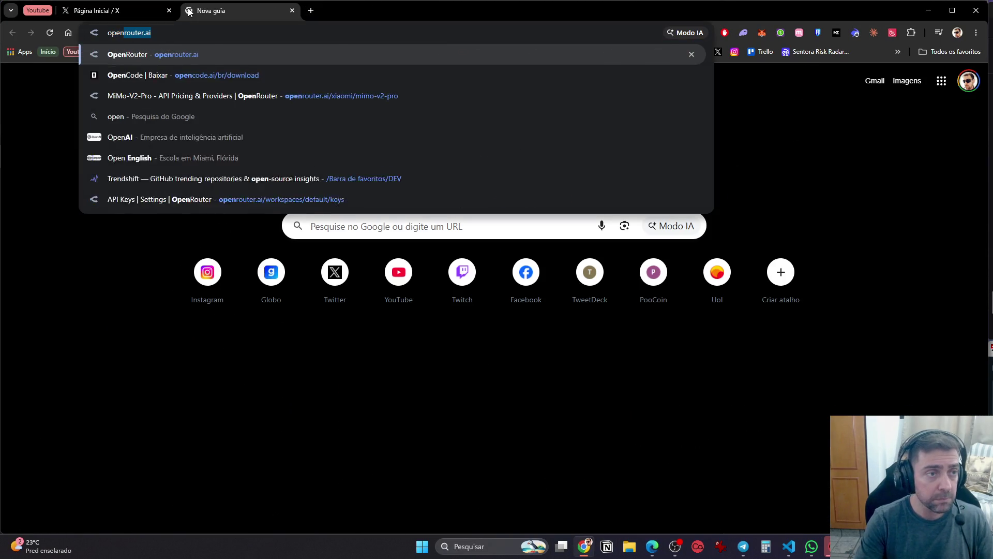
key("Return")
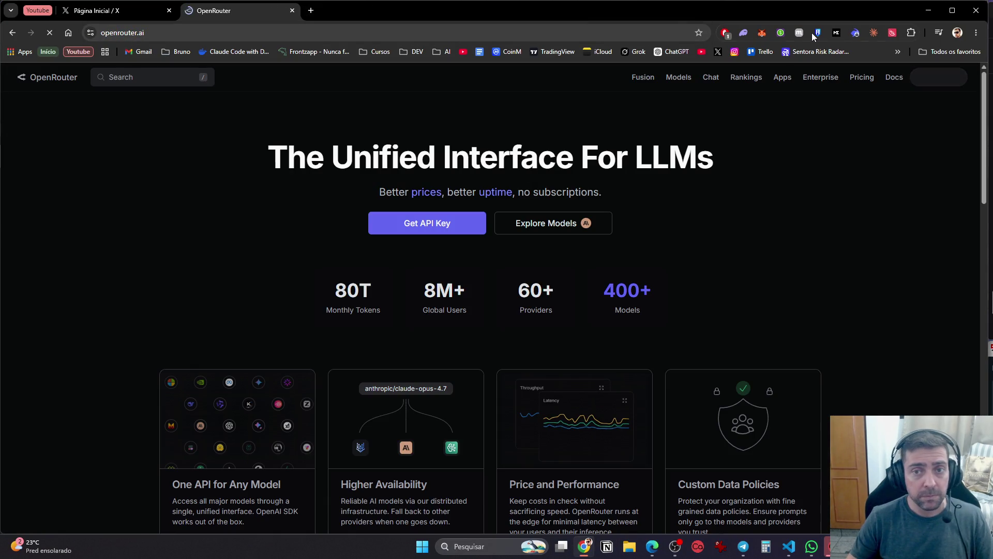
left_click(817, 78)
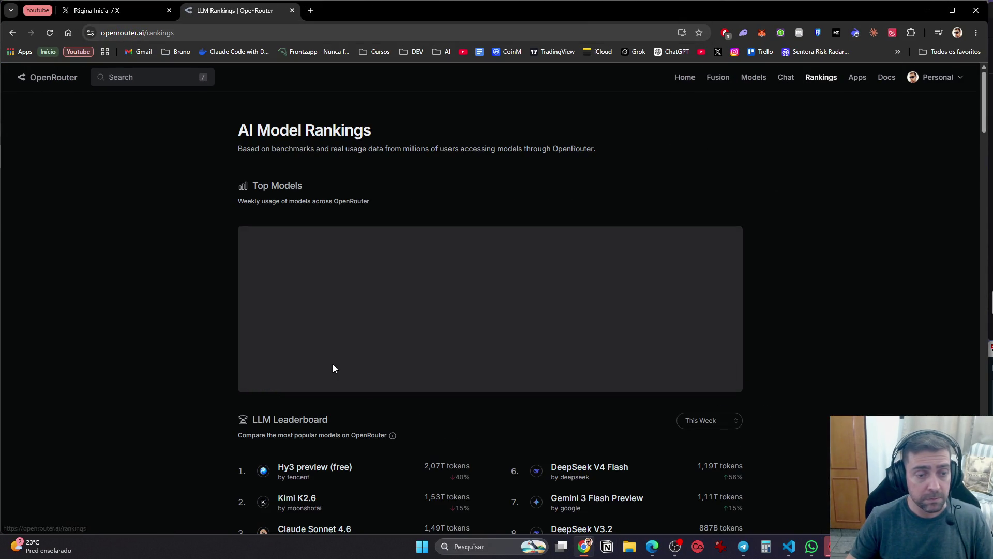
scroll(119, 381, "down", 4)
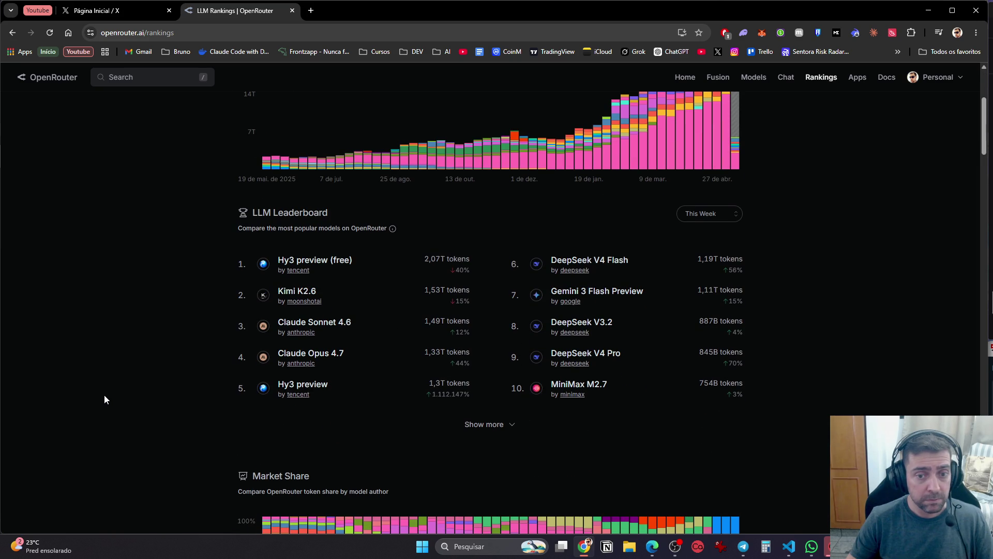
scroll(104, 398, "down", 8)
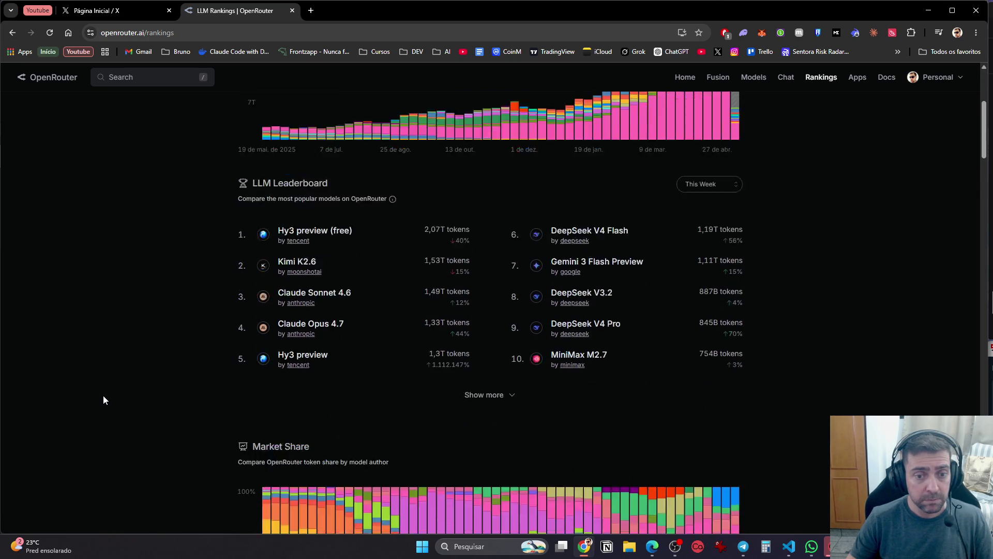
scroll(100, 409, "down", 7)
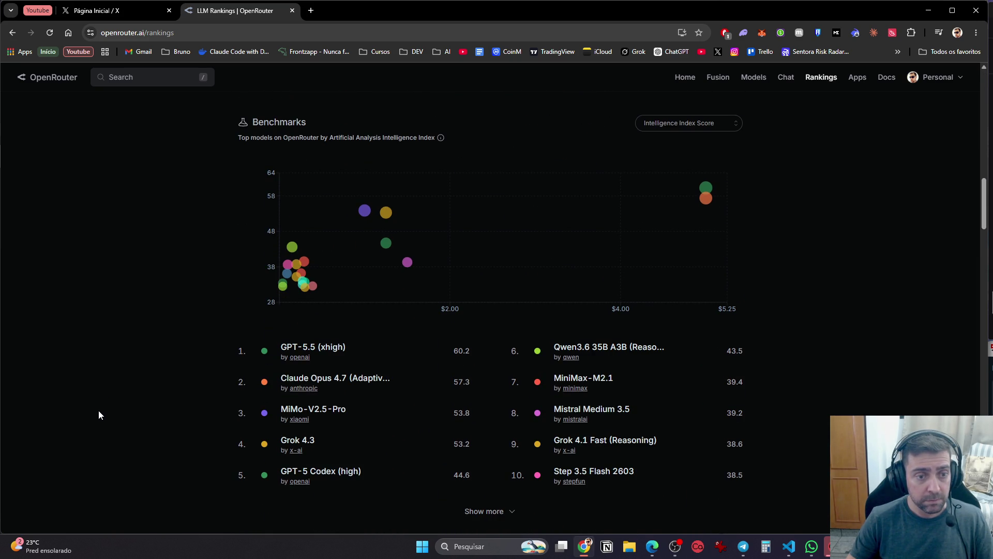
scroll(100, 414, "down", 14)
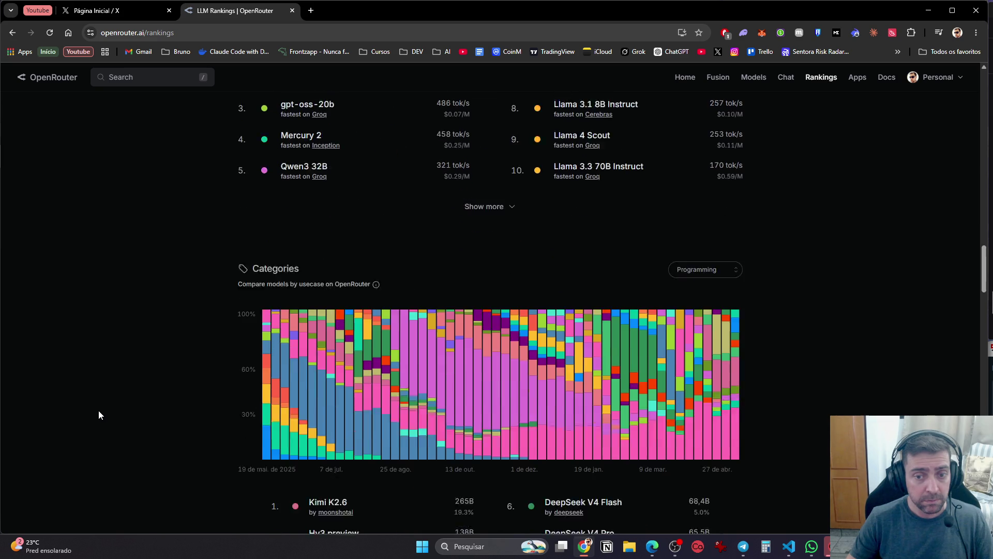
scroll(100, 415, "down", 6)
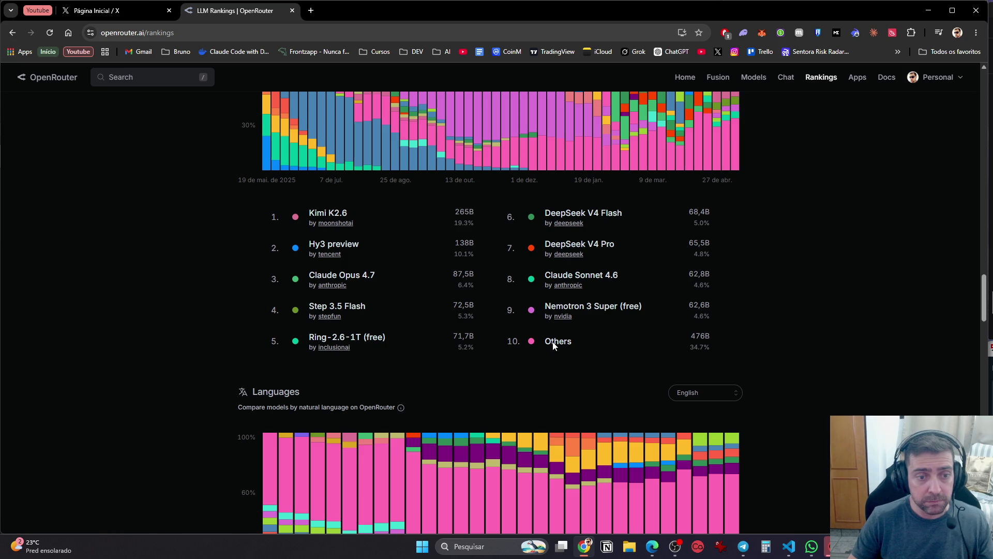
middle_click(347, 342)
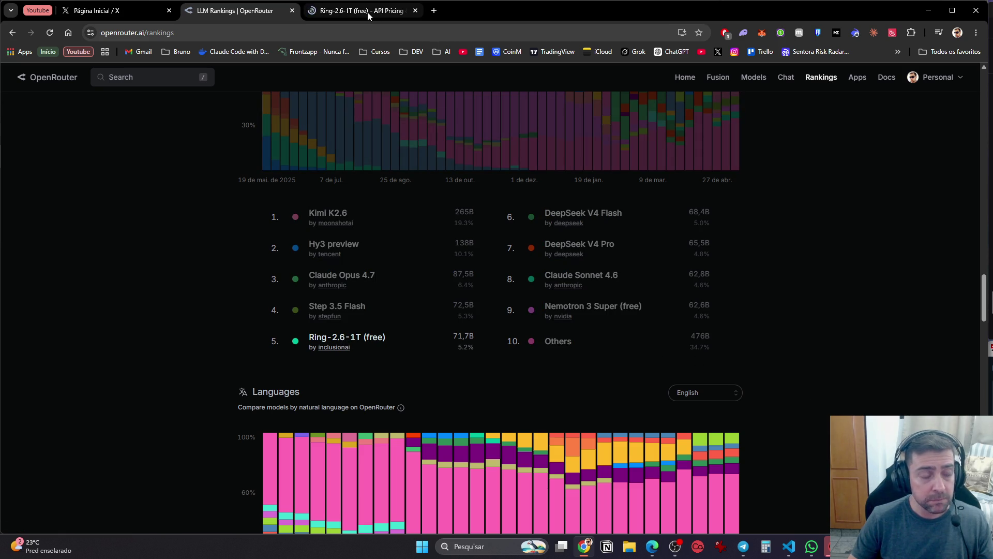
Step: Switch to the Ring-2.6-1T (free) tab and expand its full model description with Show more
left_click(362, 11)
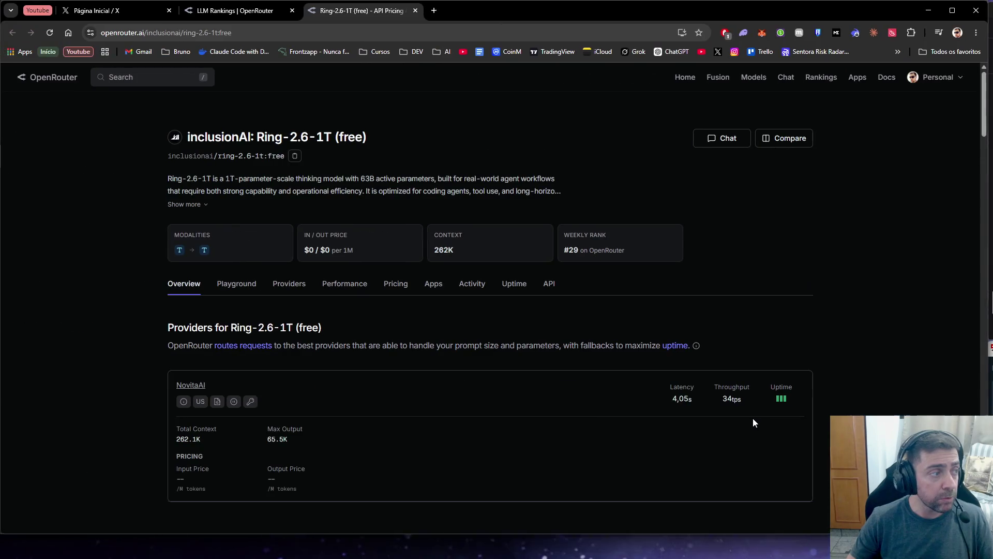
mouse_move(662, 556)
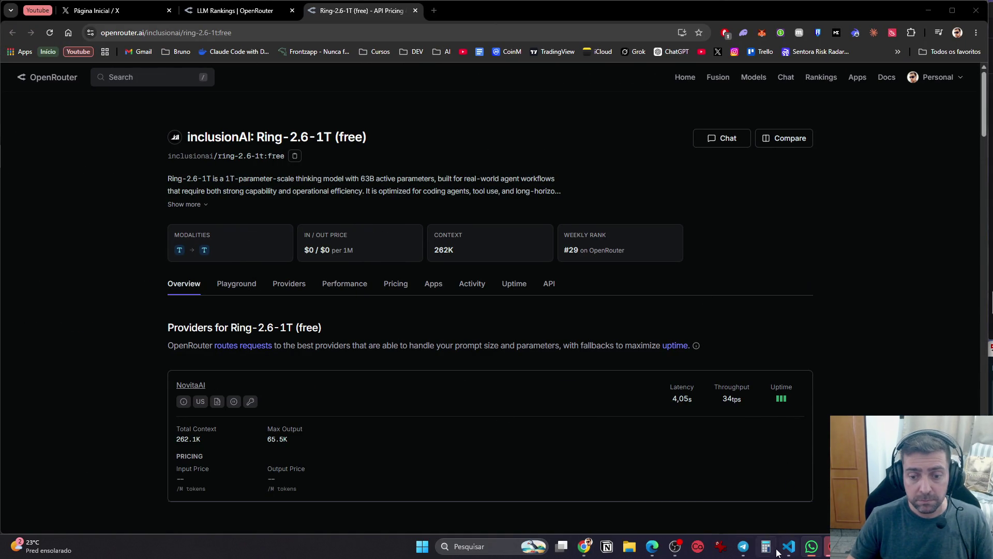
mouse_move(743, 547)
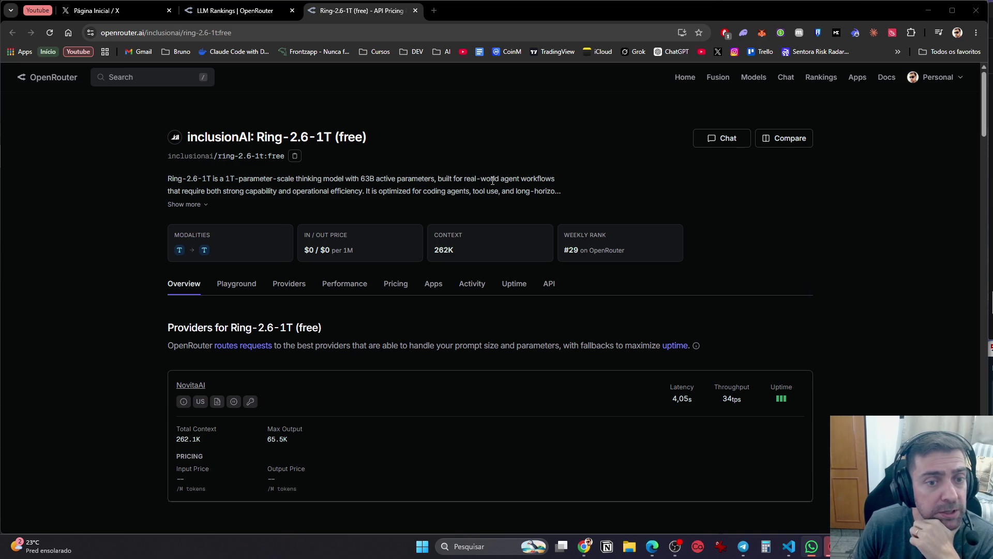
left_click(193, 204)
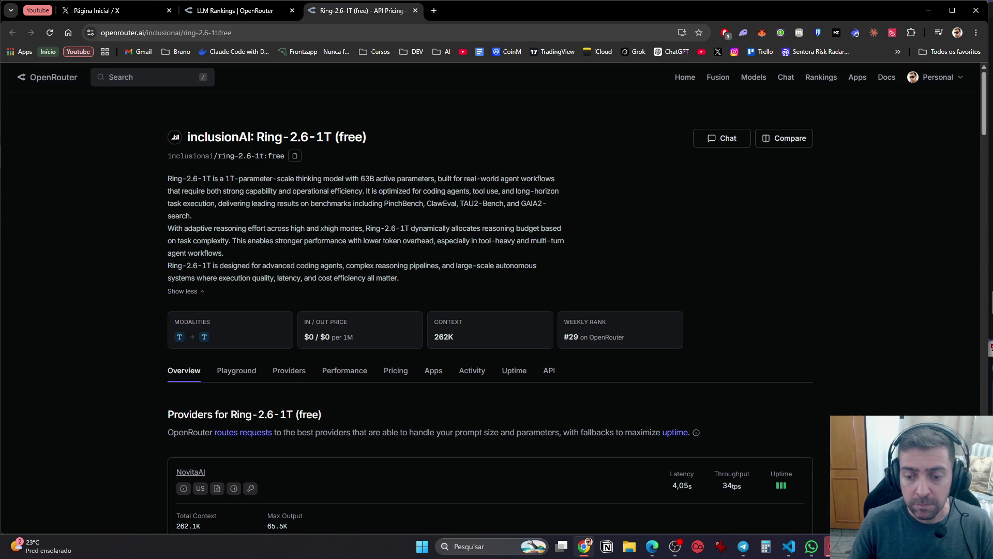
key("alt+Tab")
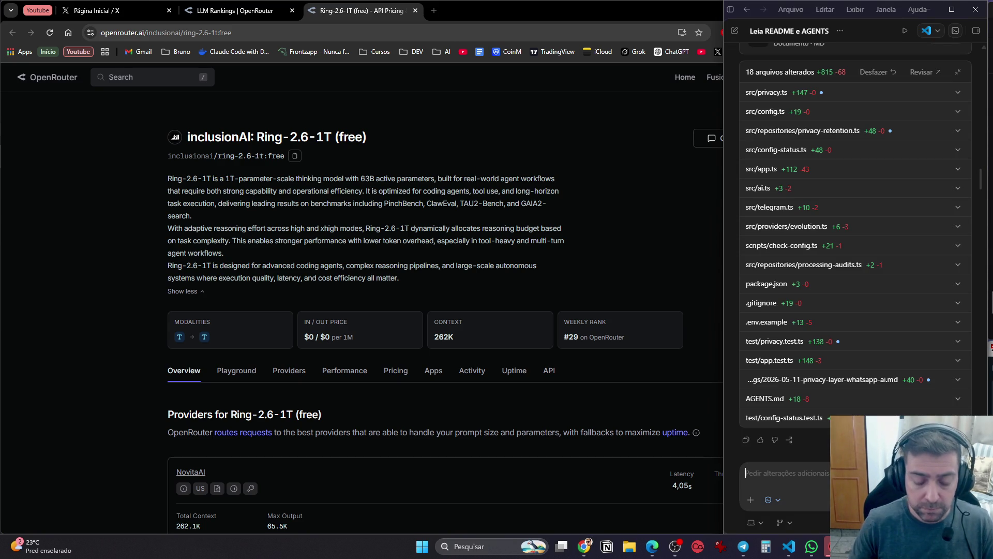
Step: Tell Codex that a WhatsApp message was sent but got no reply ('mandei mensagem e nao r...')
type("mandei mensagem e nao r")
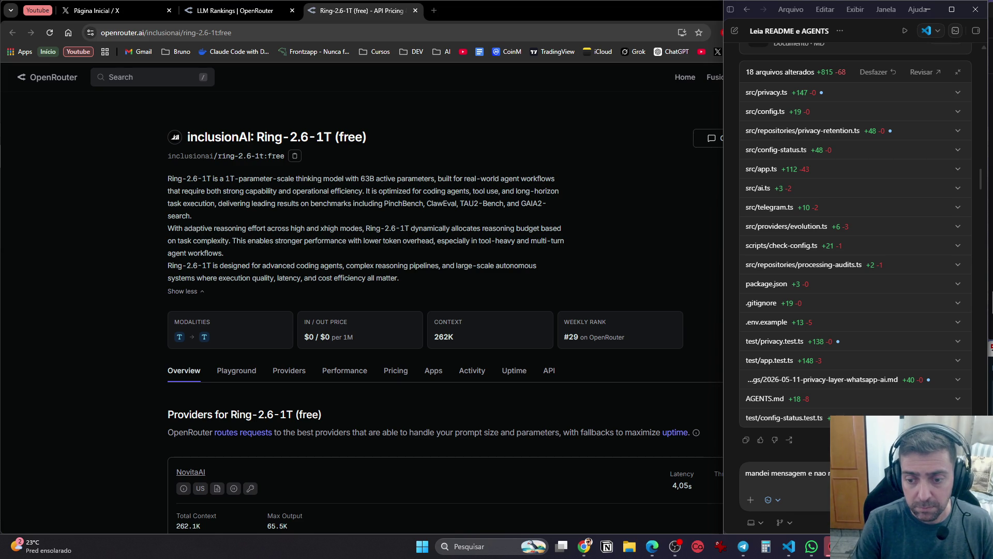
key("Return")
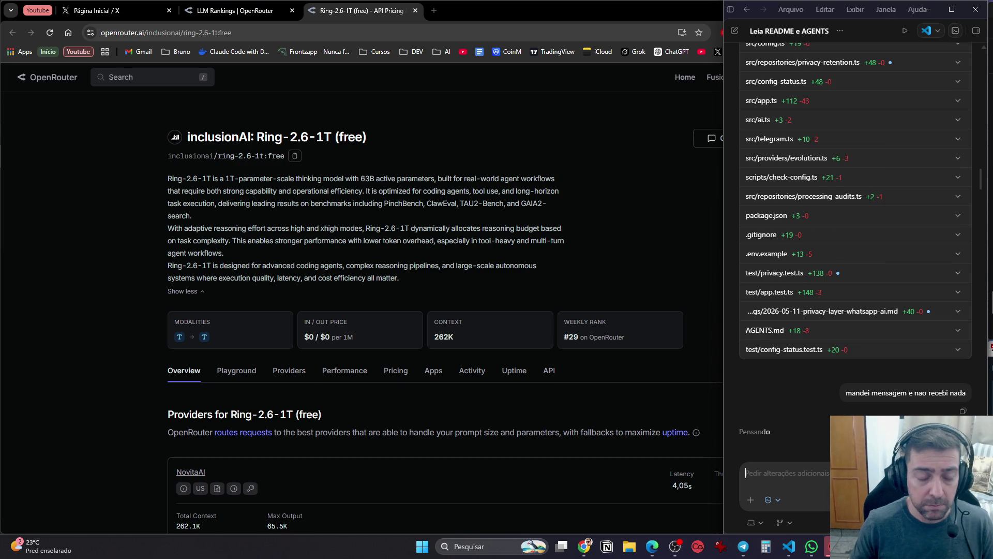
scroll(626, 395, "down", 5)
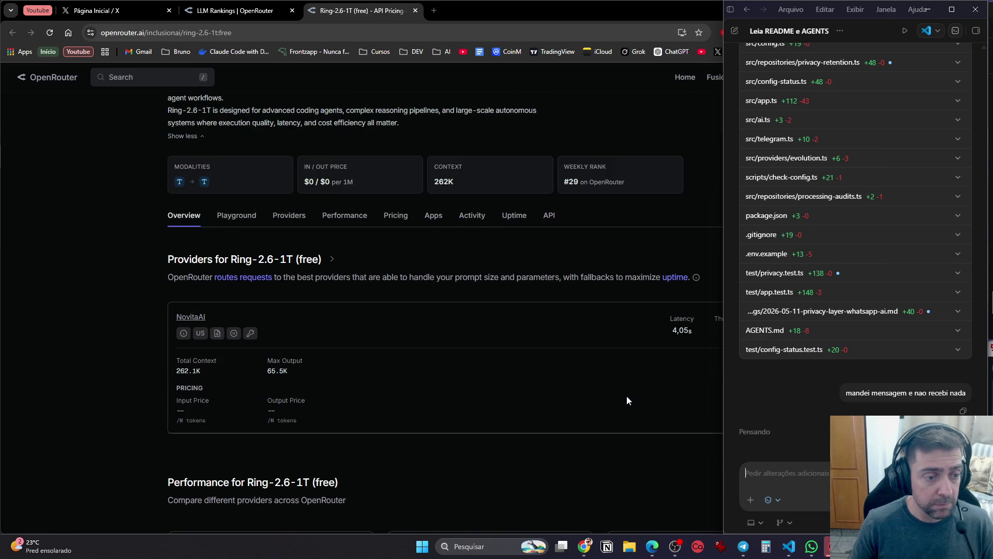
scroll(626, 396, "up", 5)
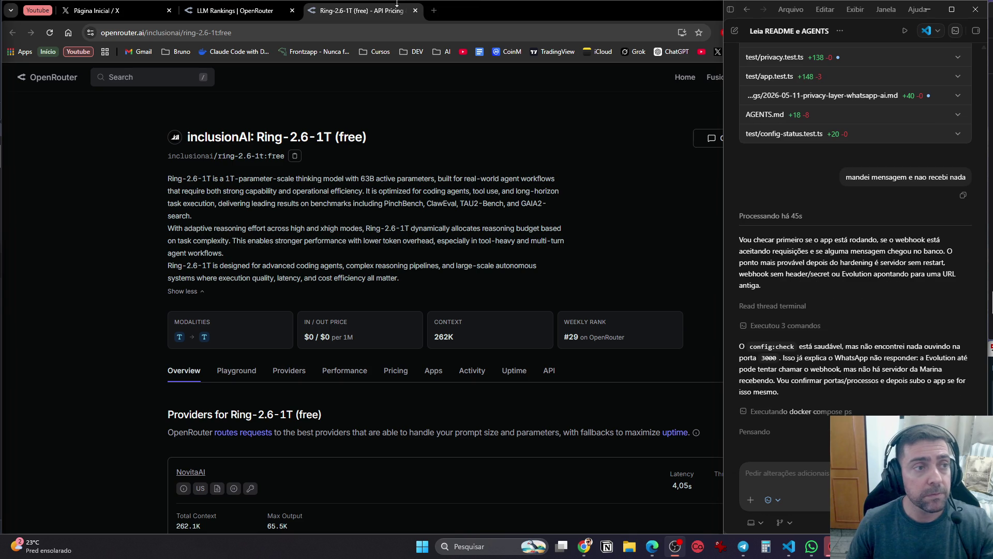
left_click(107, 14)
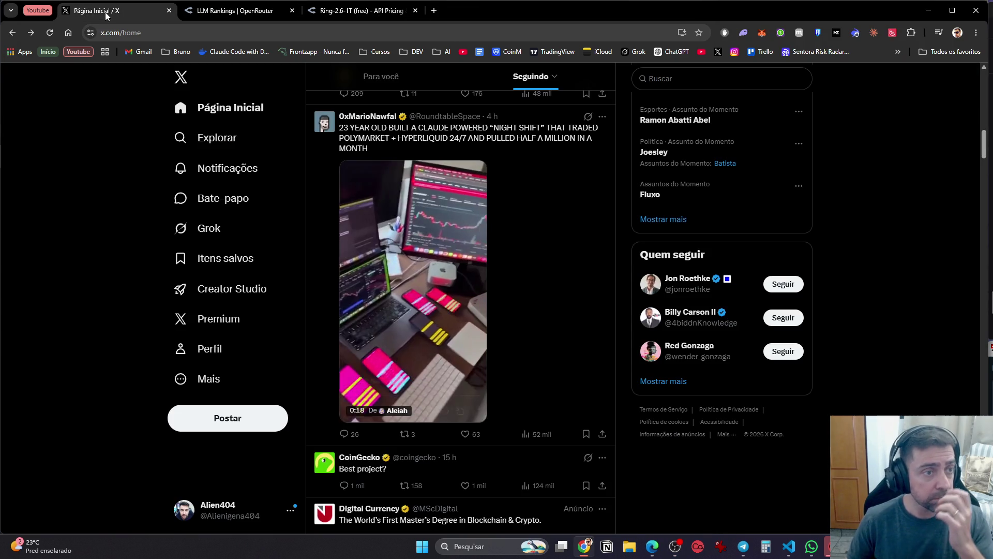
Step: Load chatgpt in a new tab and open the Desenvolvimento de Ideias project from the sidebar
left_click(437, 11)
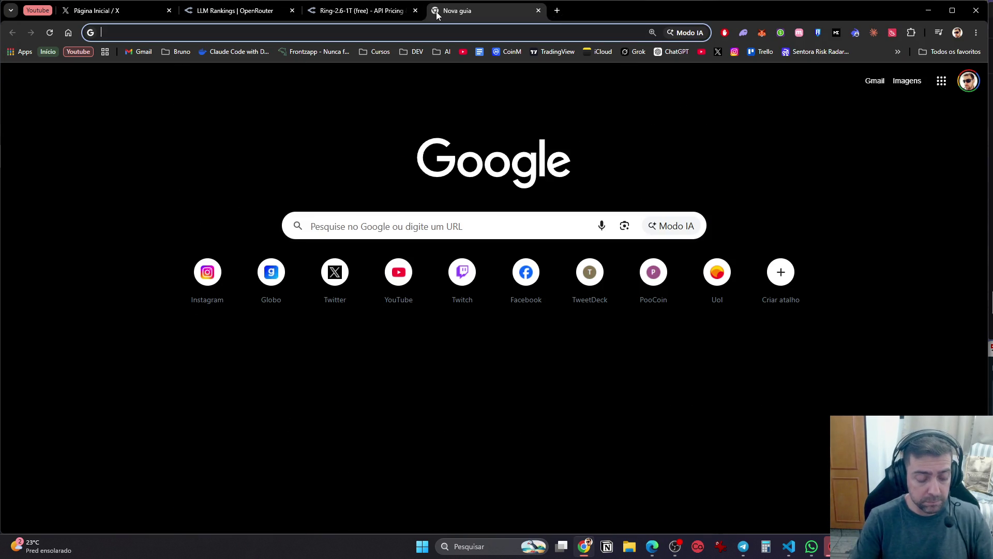
type("chatgpt")
key("Return")
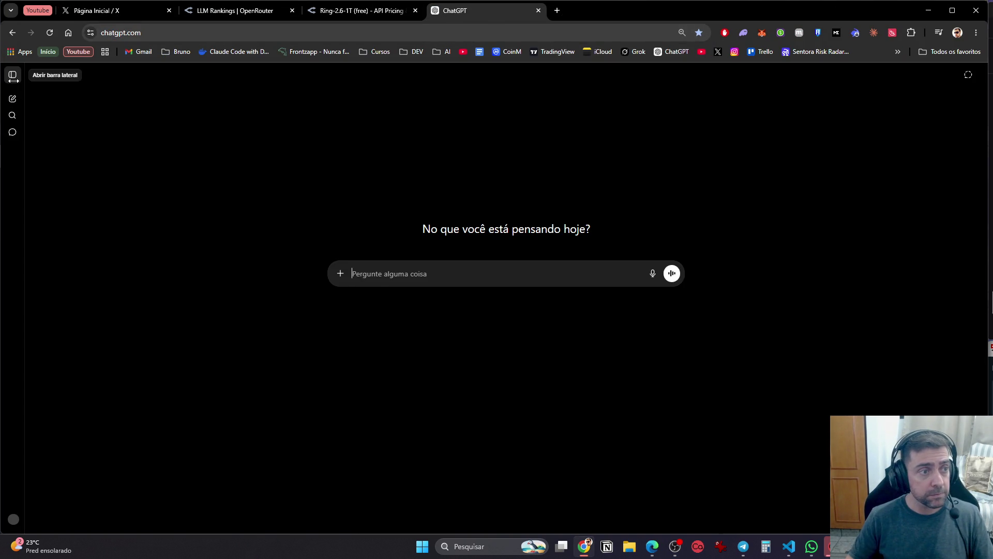
left_click(13, 78)
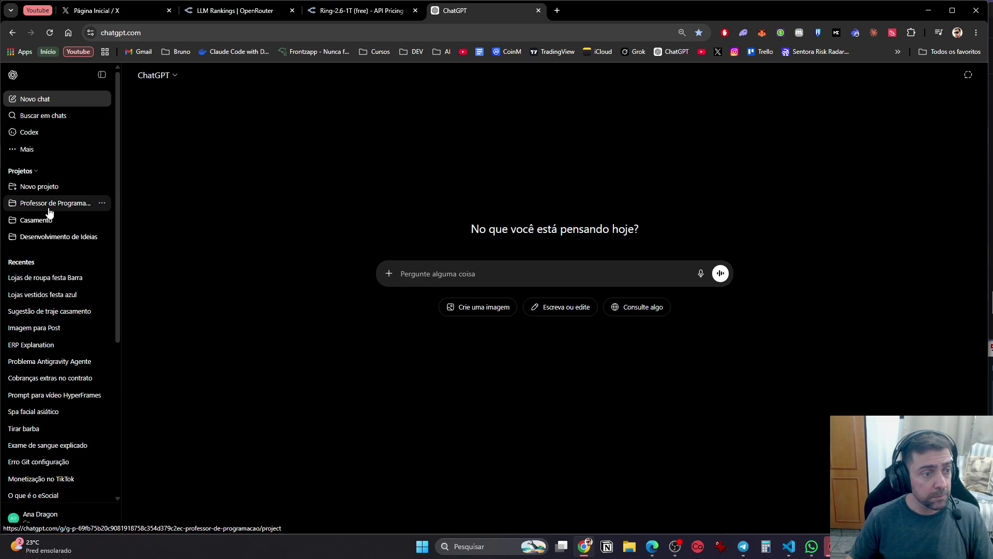
left_click(72, 238)
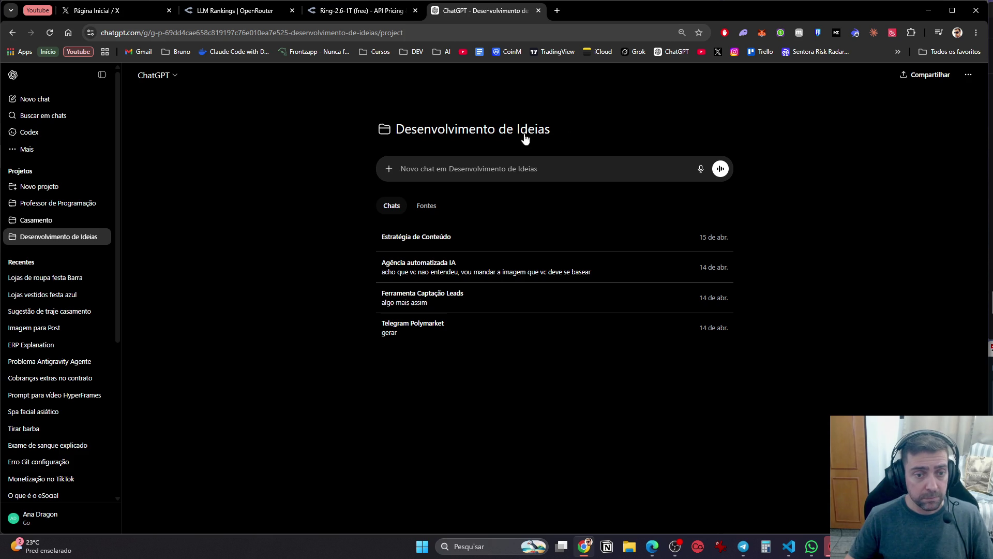
left_click(538, 171)
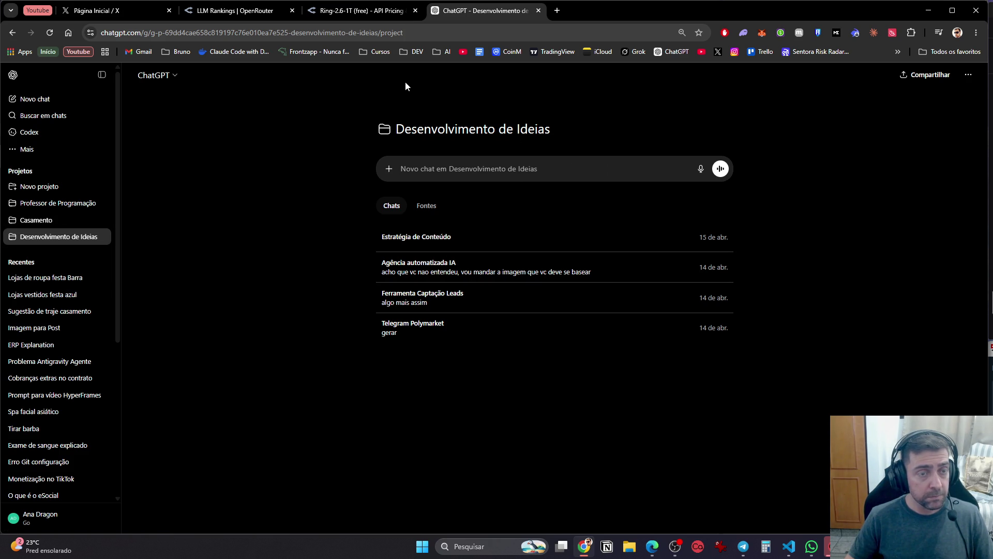
Step: In the Professor de Programação project, begin a message 'API do WhatsAPP oficial' asking how the official WhatsApp API works
left_click(58, 203)
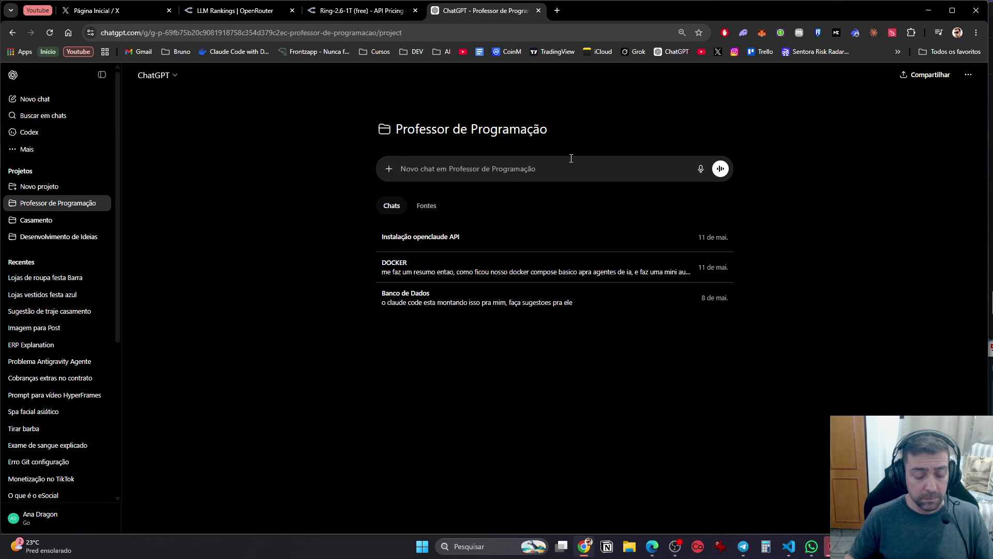
type("API ")
type("do WhatsAPP o")
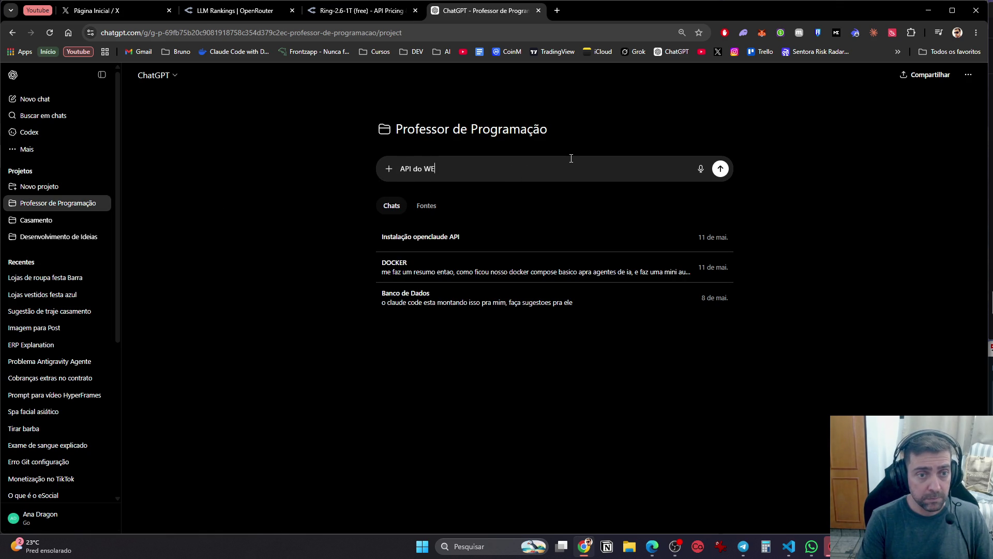
type("ficial")
key("shift+Return")
key("shift+Return")
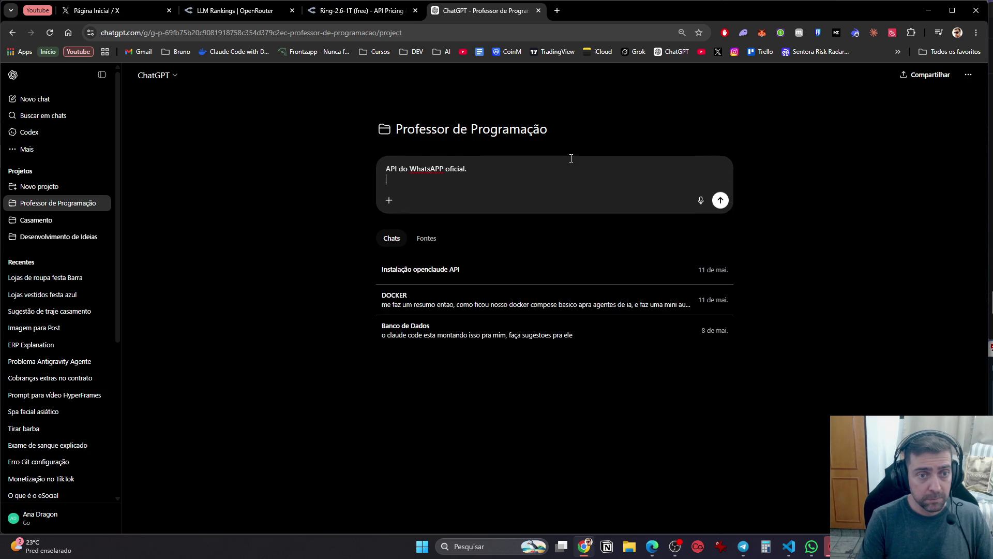
type("Quero entender com")
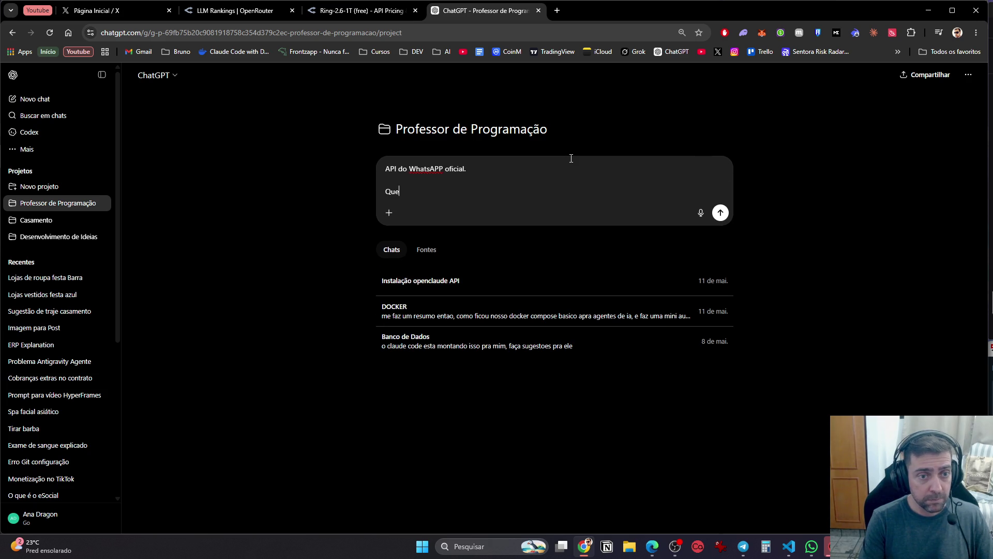
type("o funciona a a")
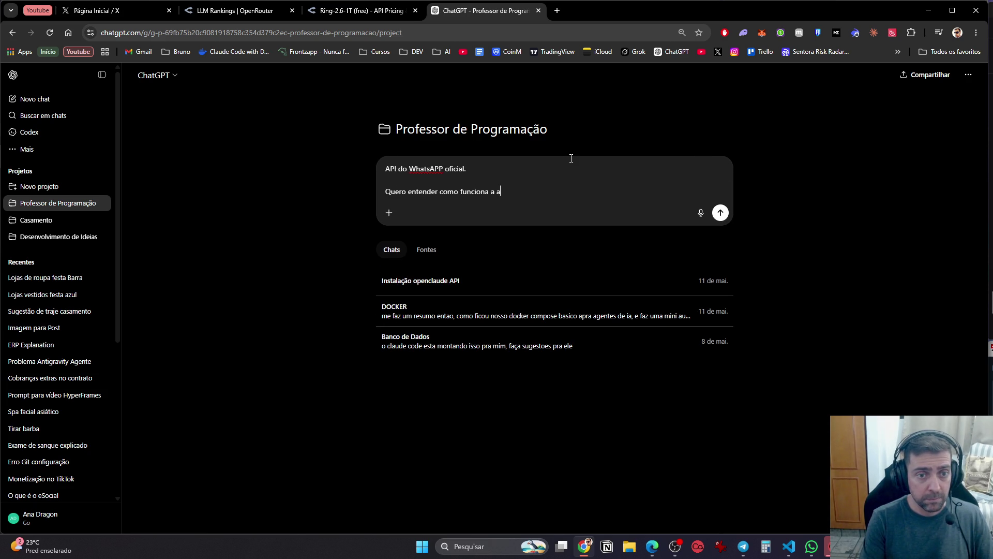
key("BackSpace")
type("API ")
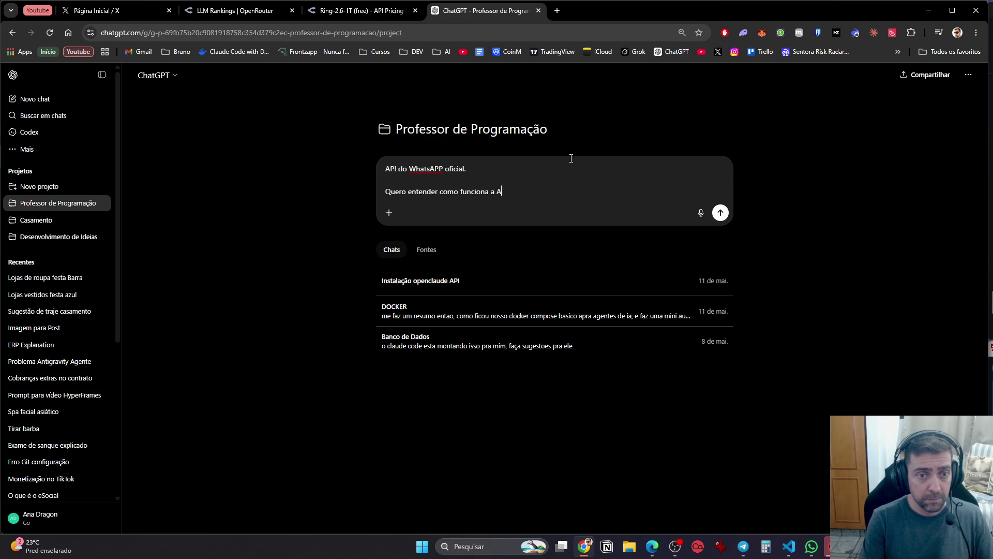
type("oficial do Whats")
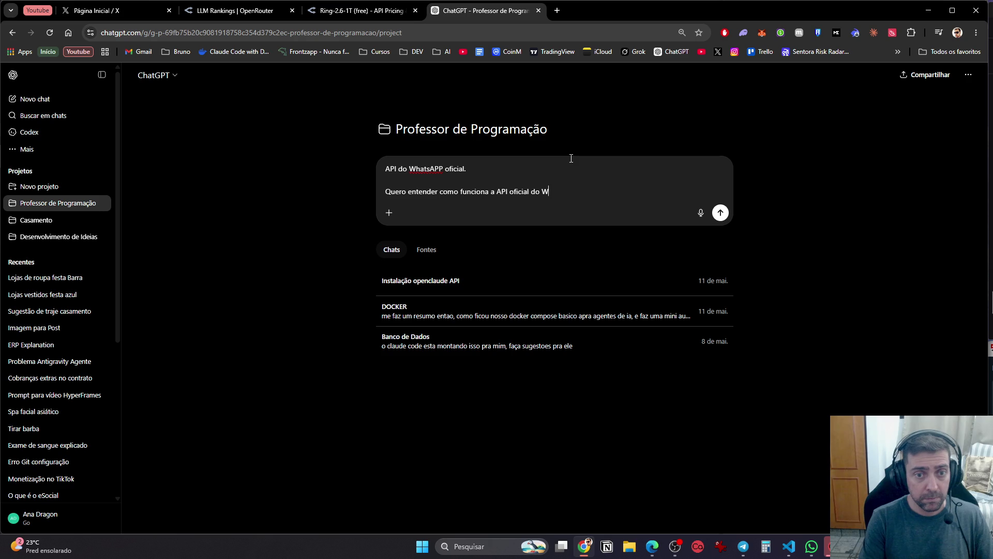
type("APP.")
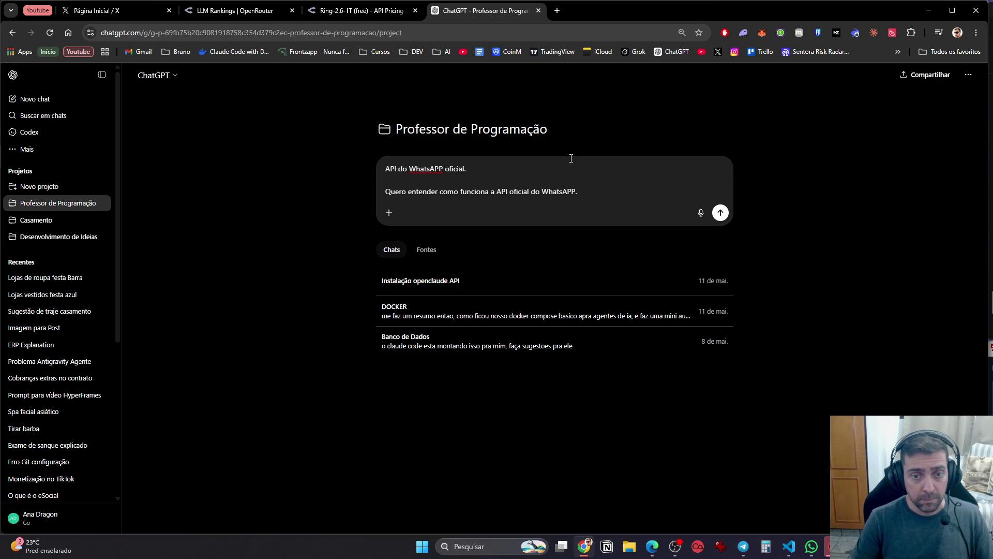
key("shift+Return")
key("shift+Return")
Step: Add that CNPJ and a new number are required, ask about reselling automation to individuals, and send
type("Pelo que pesquise")
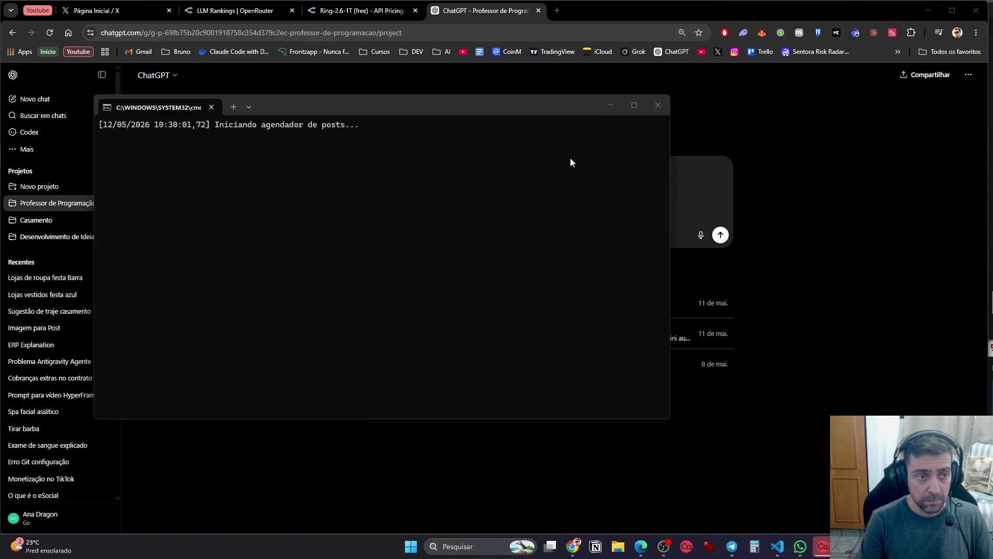
key("BackSpace")
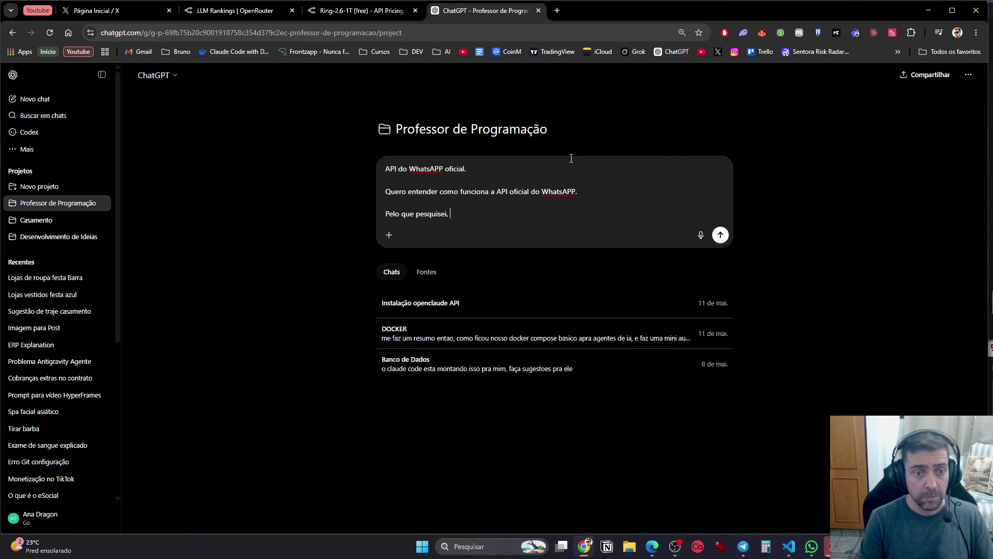
type("é preciso ter CNPJ e ser um novo número para utilizar")
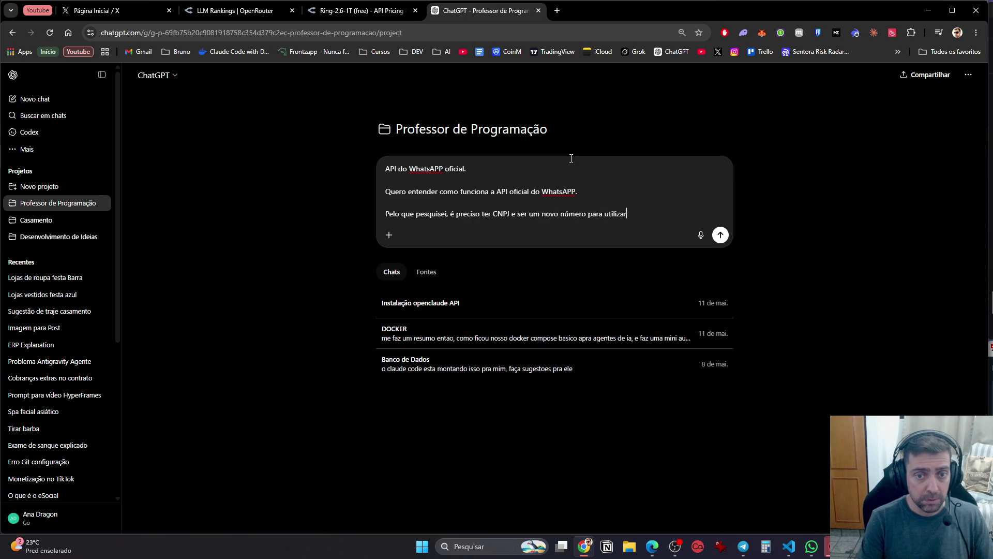
type(".")
key("shift+Return")
key("shift+Return")
type("O que limita pe")
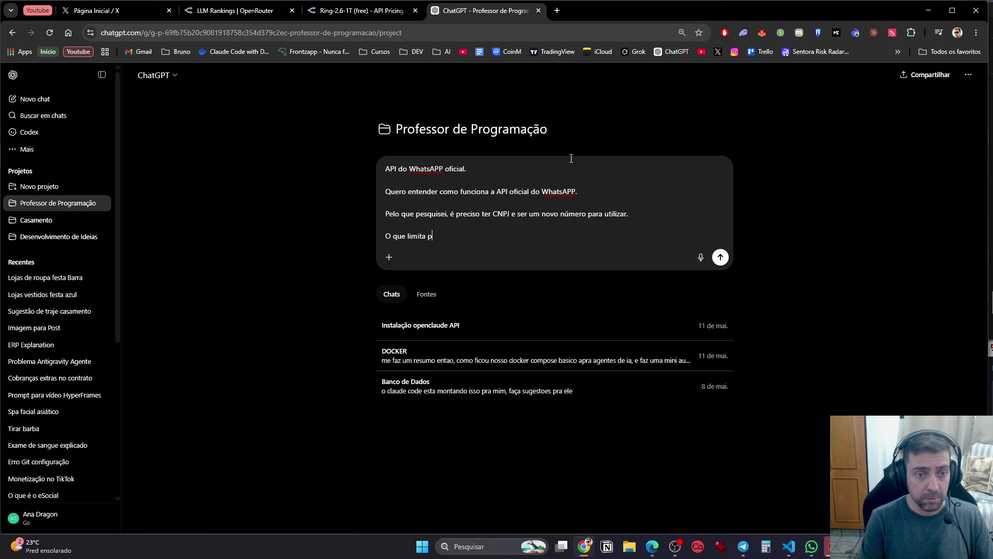
type("ssoas que não tem ")
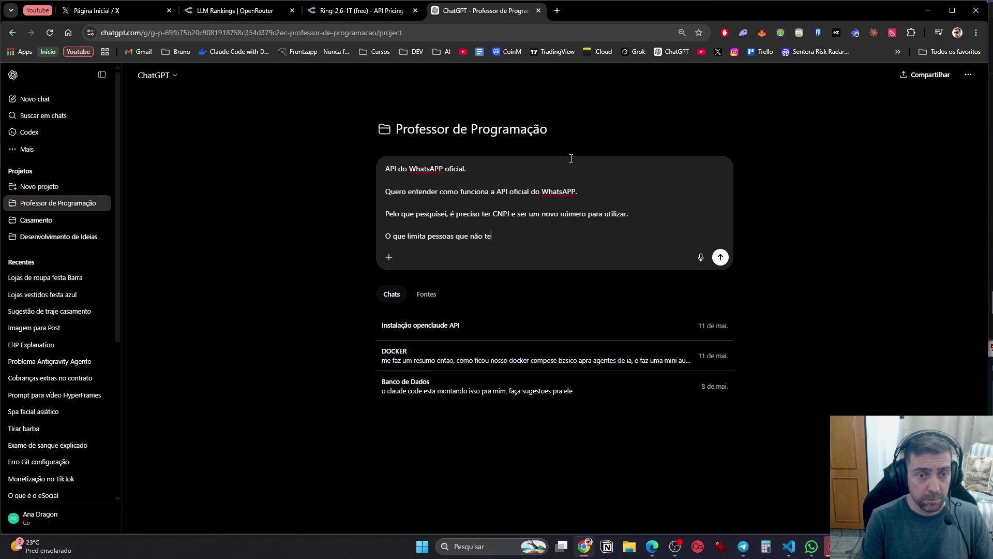
type("CNPJ e nem todo mundo pode ter um MEI.")
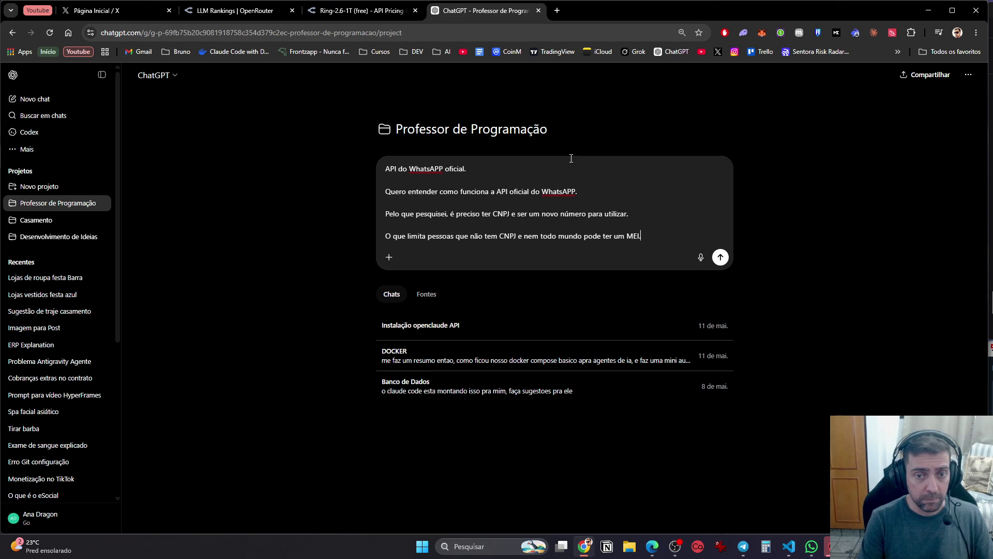
key("shift+Return")
key("shift+Return")
type("xiste uma soluç")
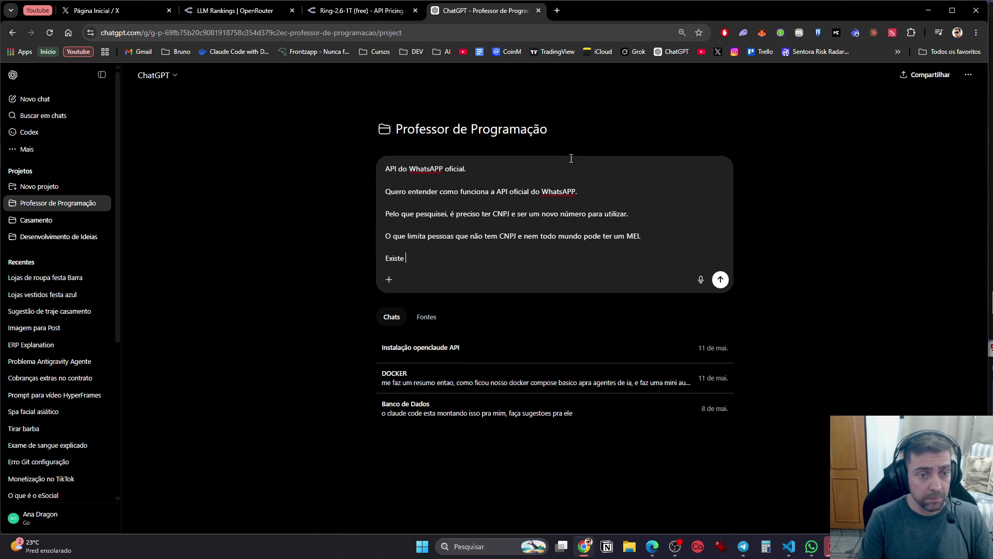
type("ão, de eu como empre")
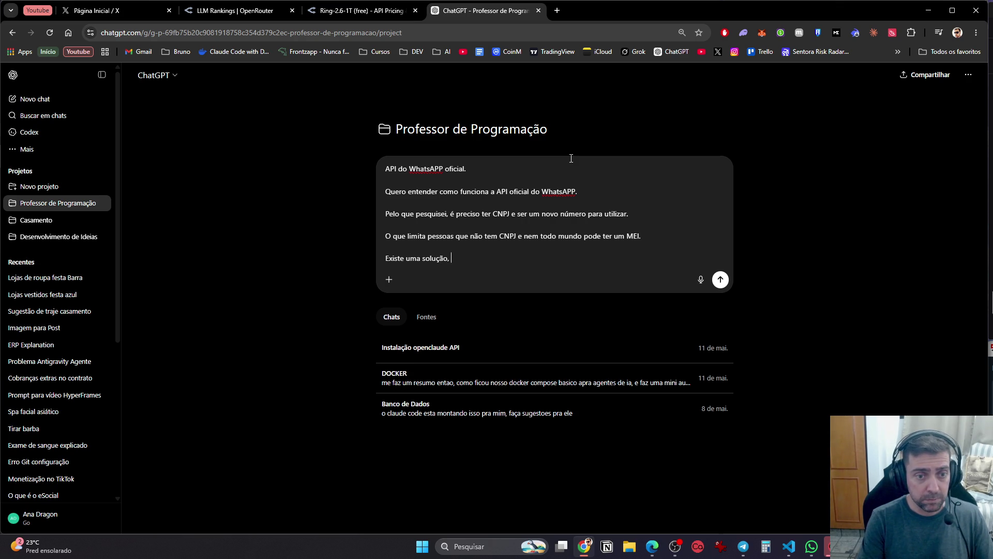
type("sa, t")
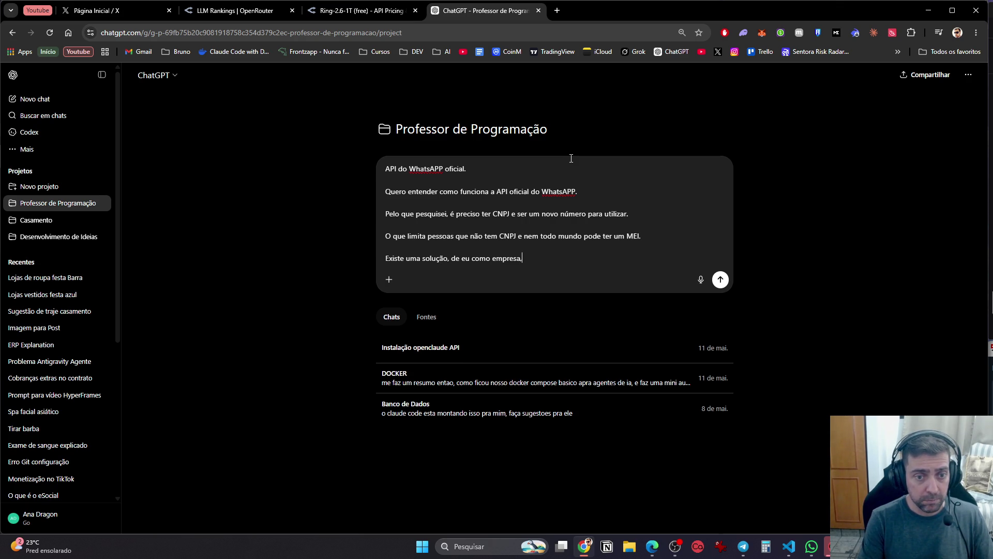
type("er")
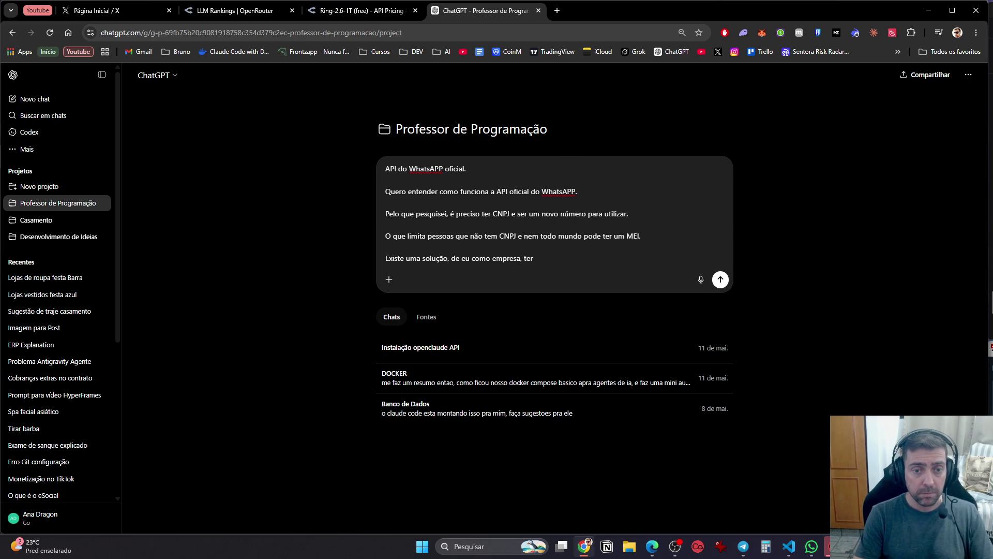
type(" uma api oficial,")
type(" e eu vender um s")
type("erviço de a")
type("utomação de whats")
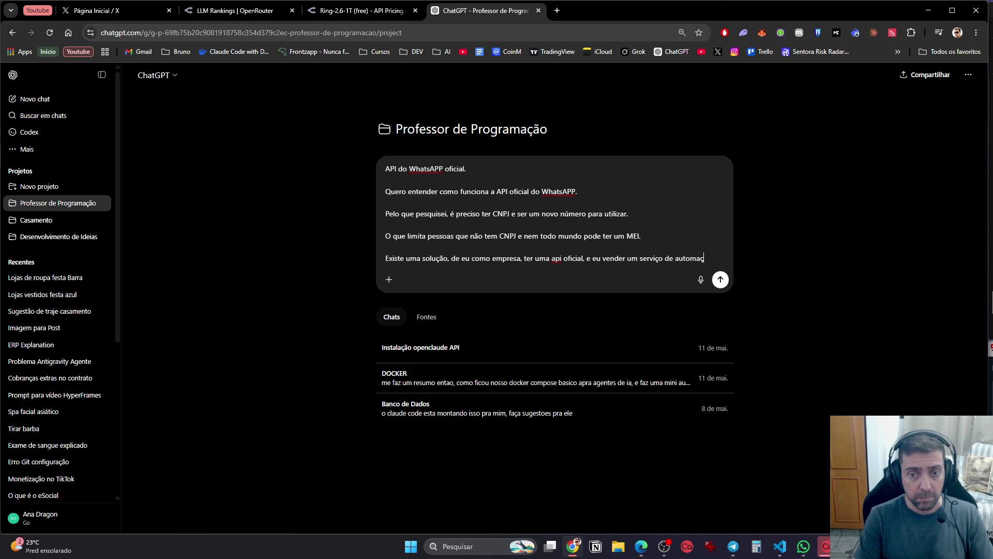
type("app através d")
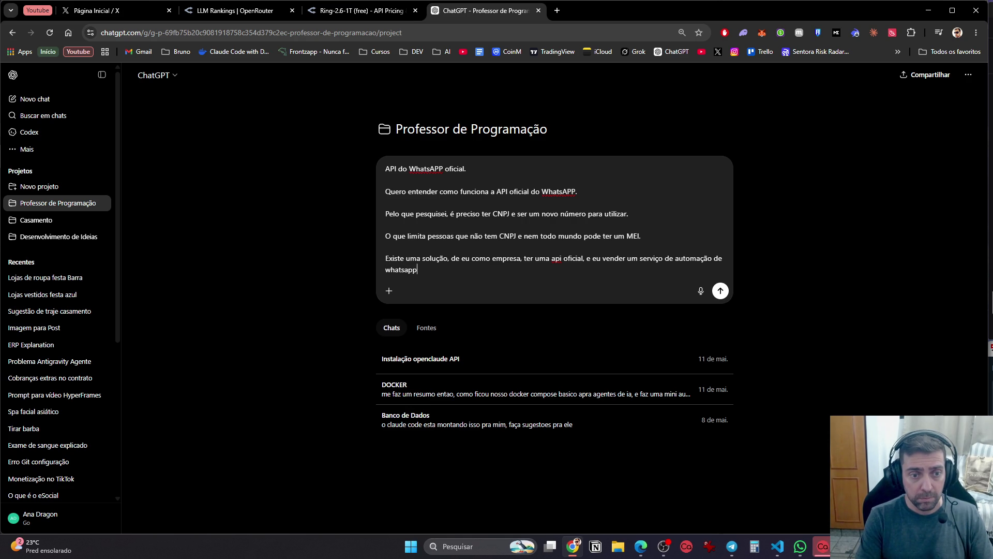
type("e minha platafor")
type("ma  p")
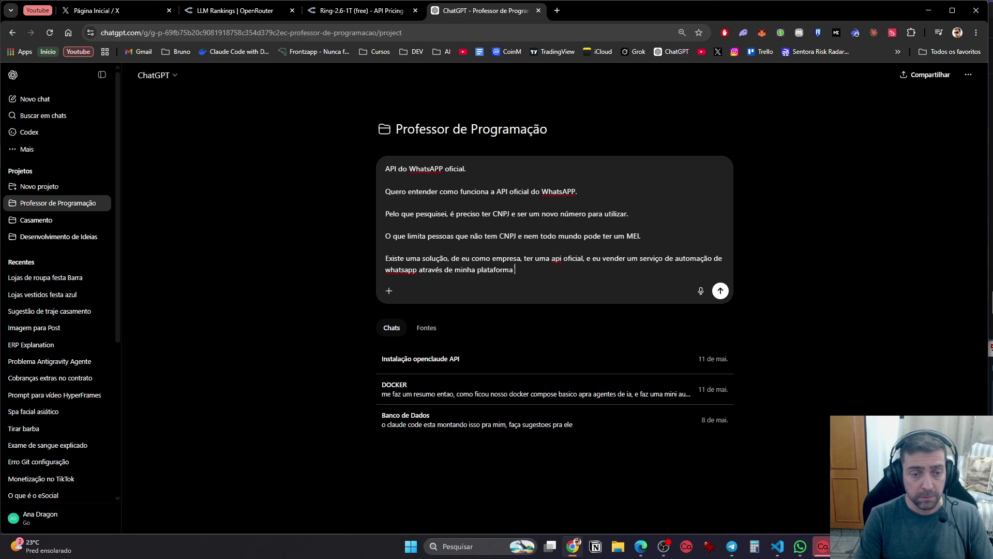
type("ara p")
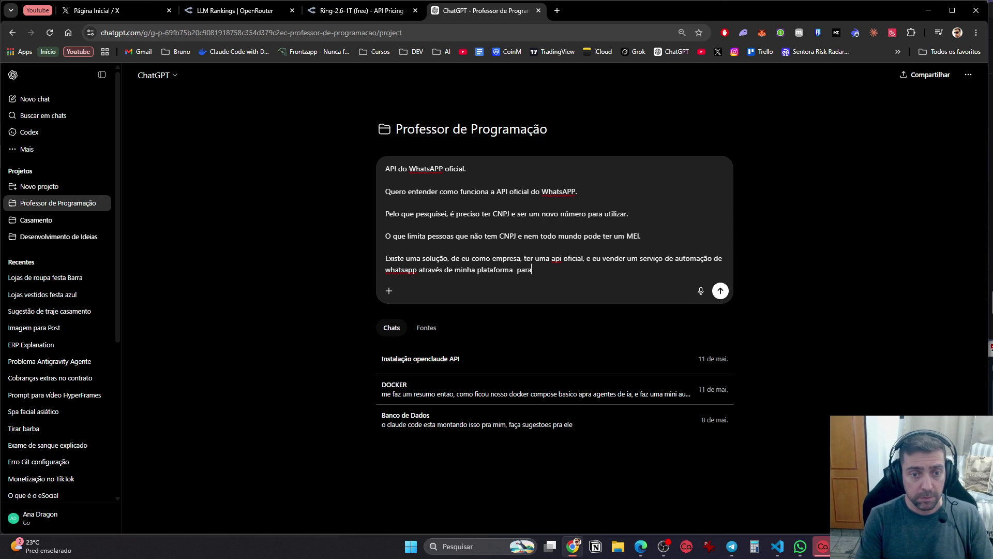
type("essoas ")
type("\"pessoa fisica\"")
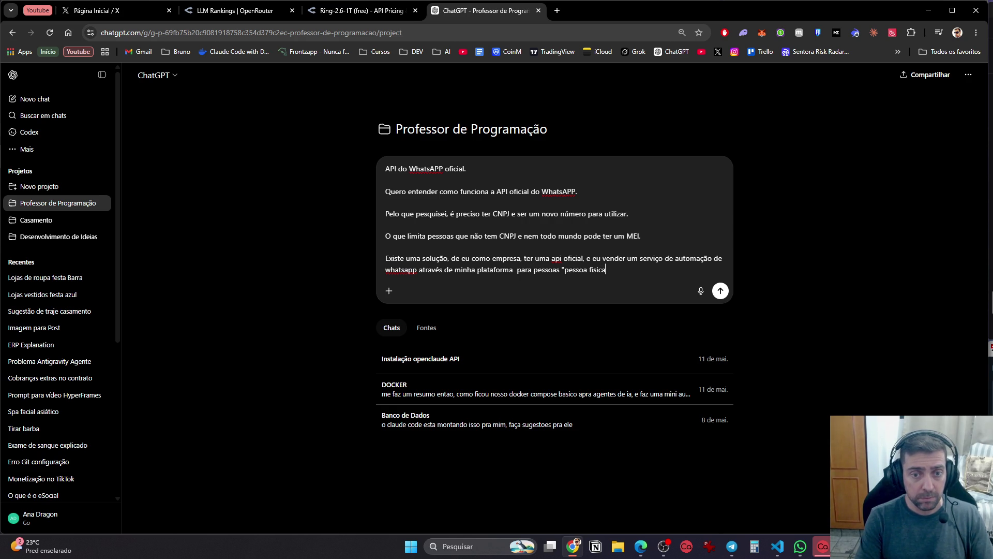
type(" ?")
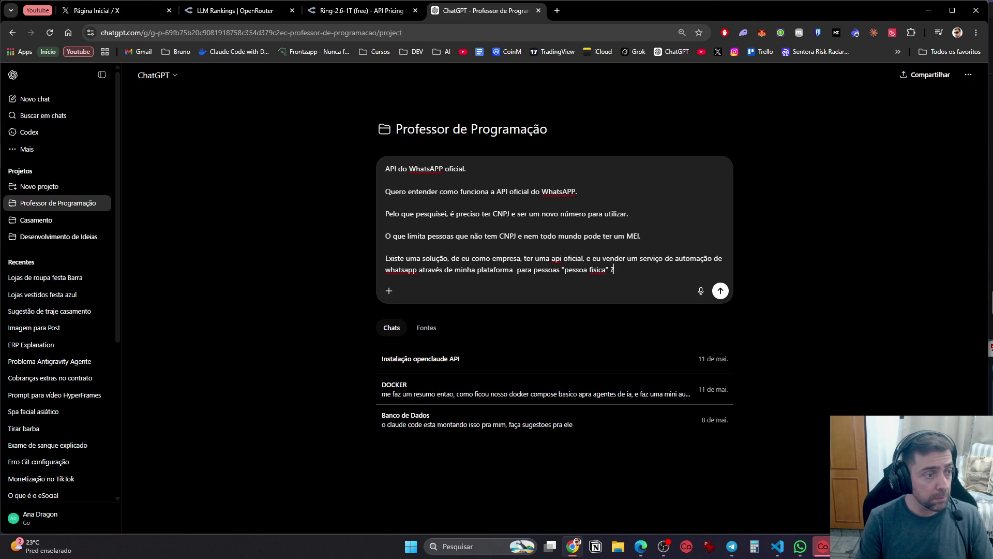
key("Return")
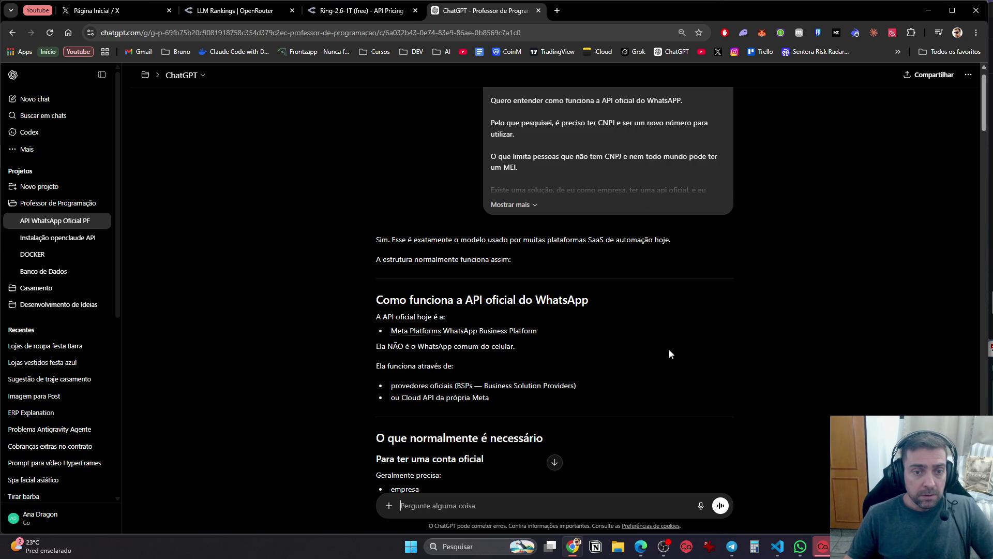
Step: Skim the WhatsApp API answer back to its start and open the Meta Platforms info card
scroll(668, 352, "down", 4)
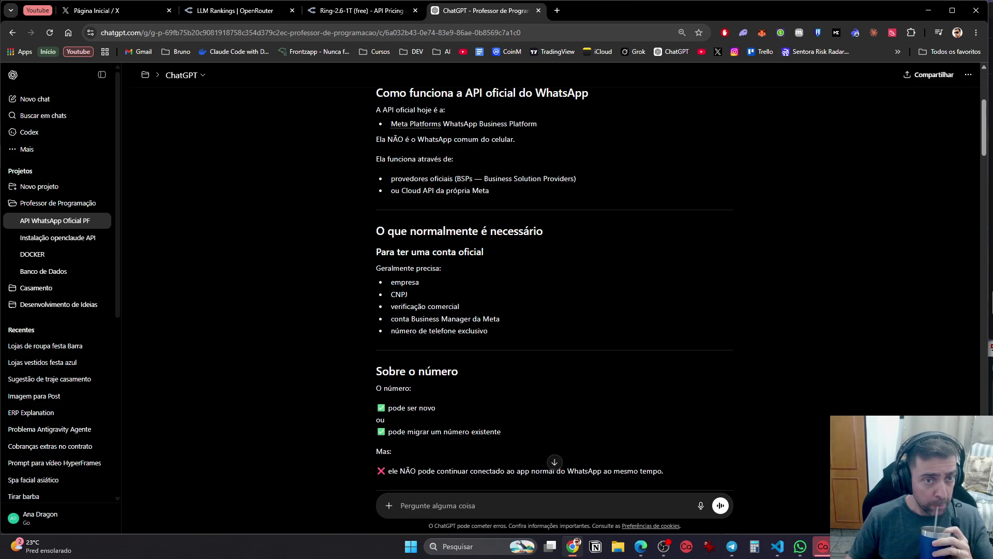
scroll(517, 235, "down", 7)
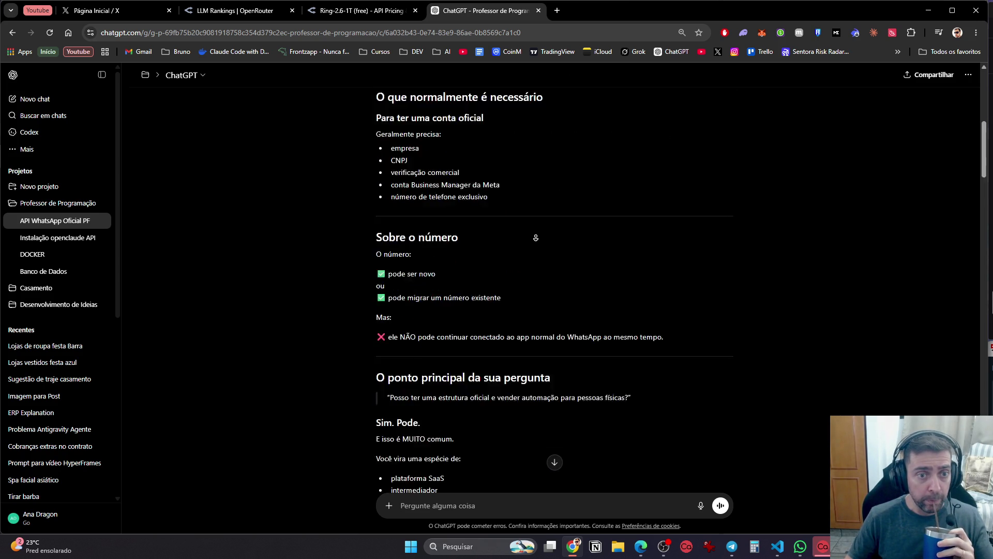
scroll(535, 236, "up", 10)
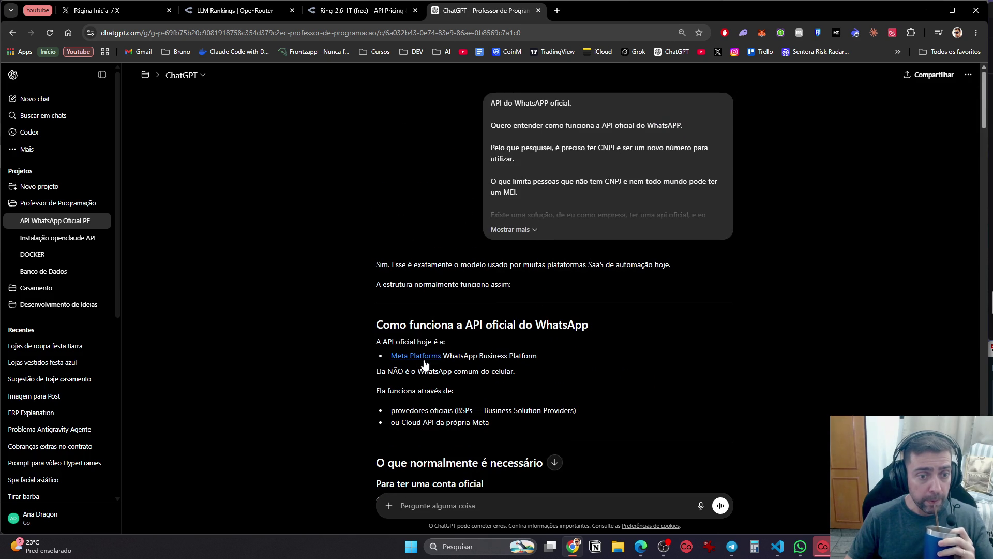
left_click(435, 356)
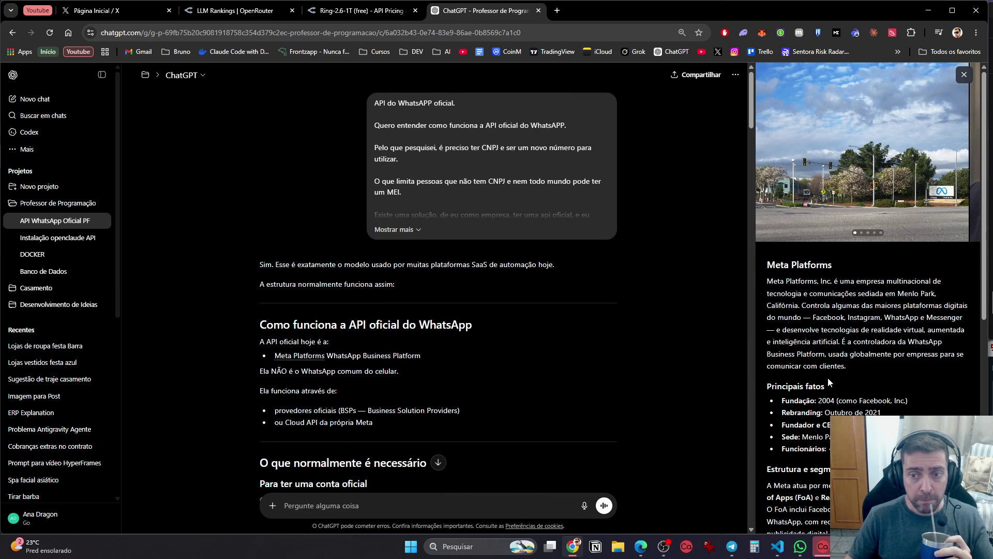
scroll(827, 376, "down", 2)
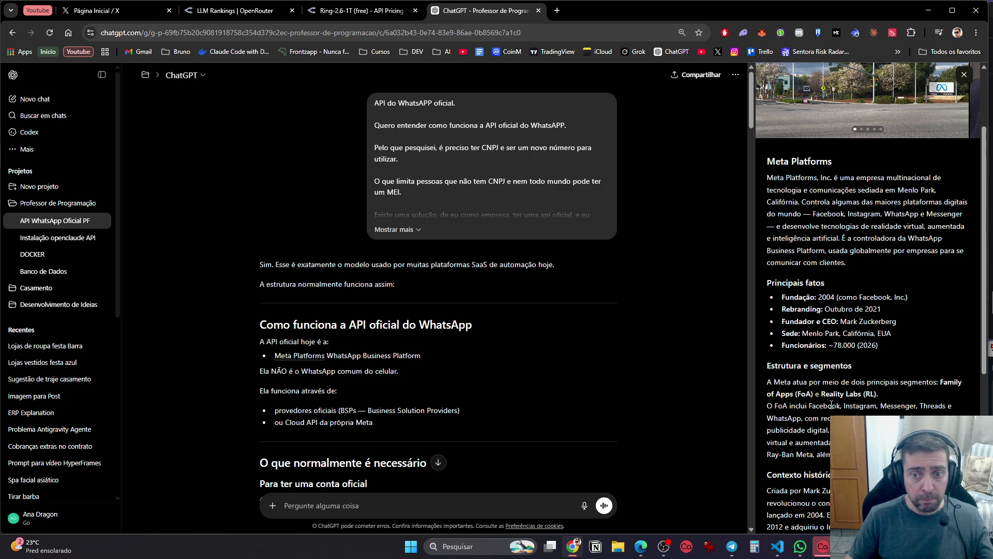
scroll(832, 406, "down", 5)
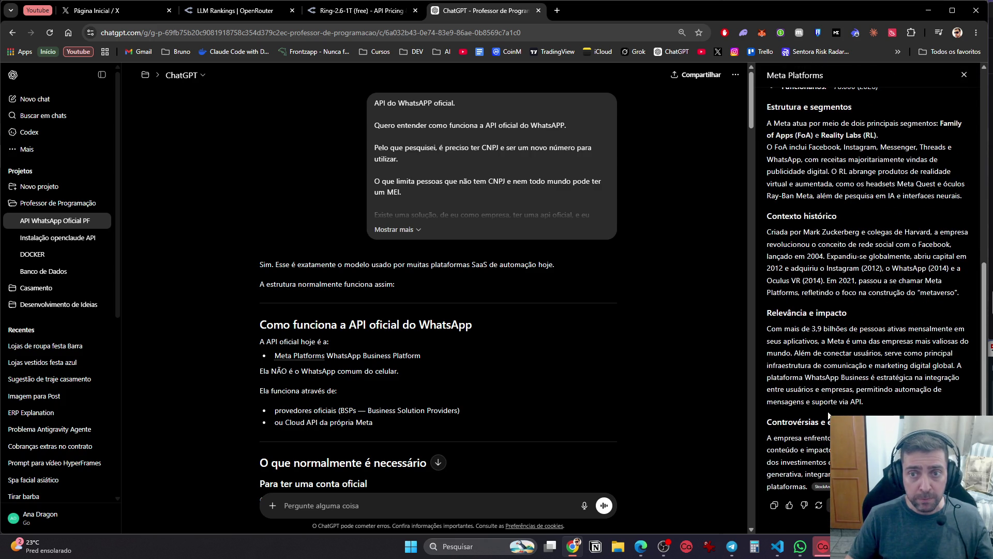
left_click(965, 76)
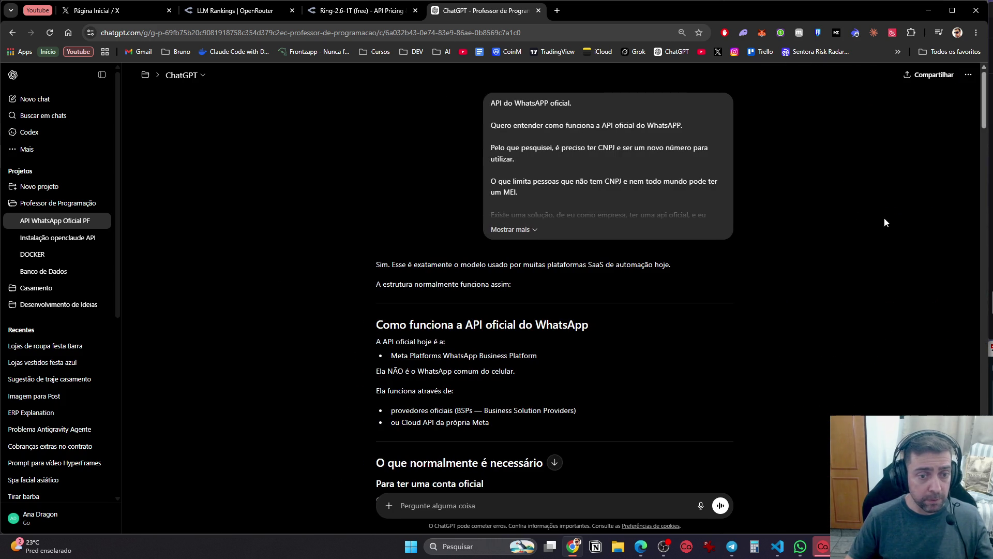
scroll(845, 263, "down", 3)
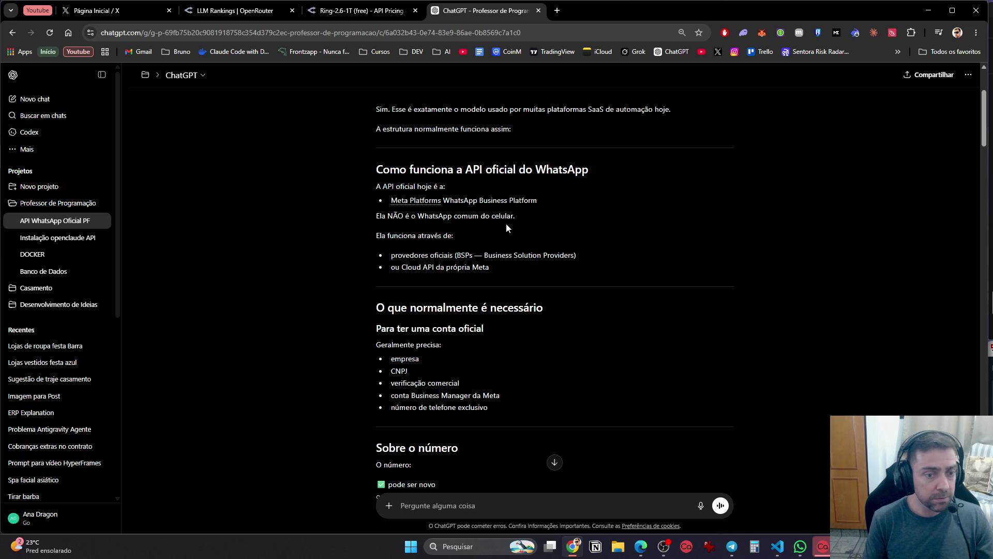
Step: Scroll the answer down to 'O ponto principal da sua pergunta' and 'Modelo 1'
scroll(635, 284, "down", 3)
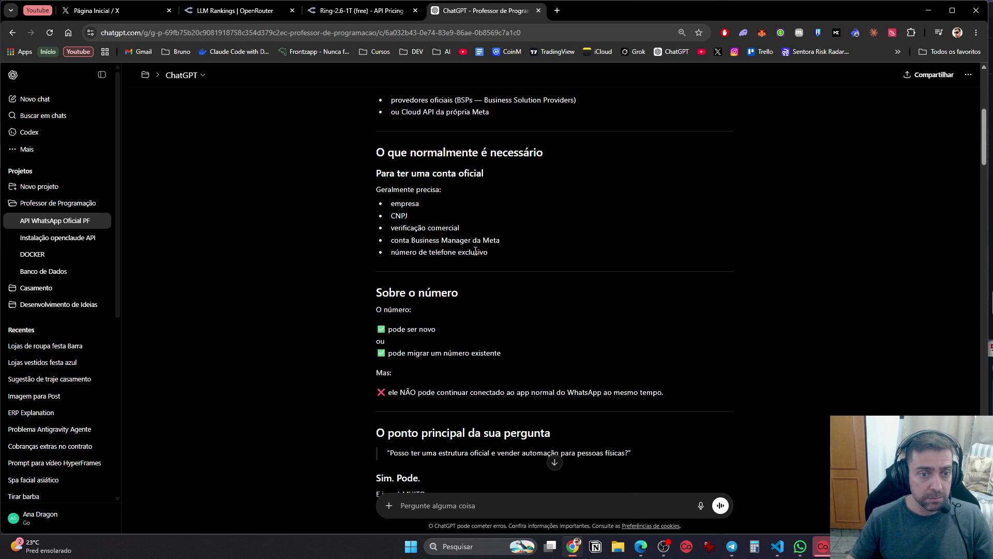
scroll(446, 279, "down", 1)
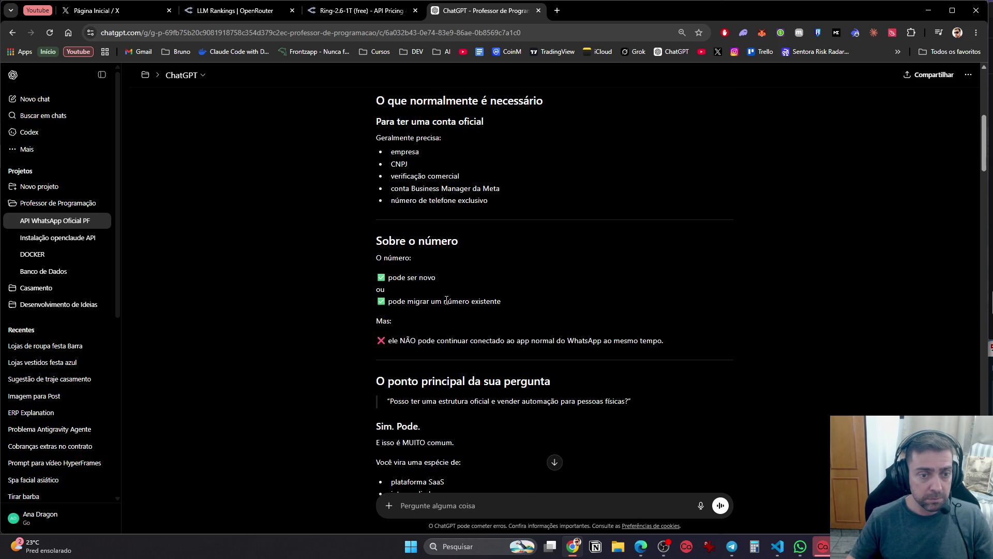
scroll(440, 316, "down", 3)
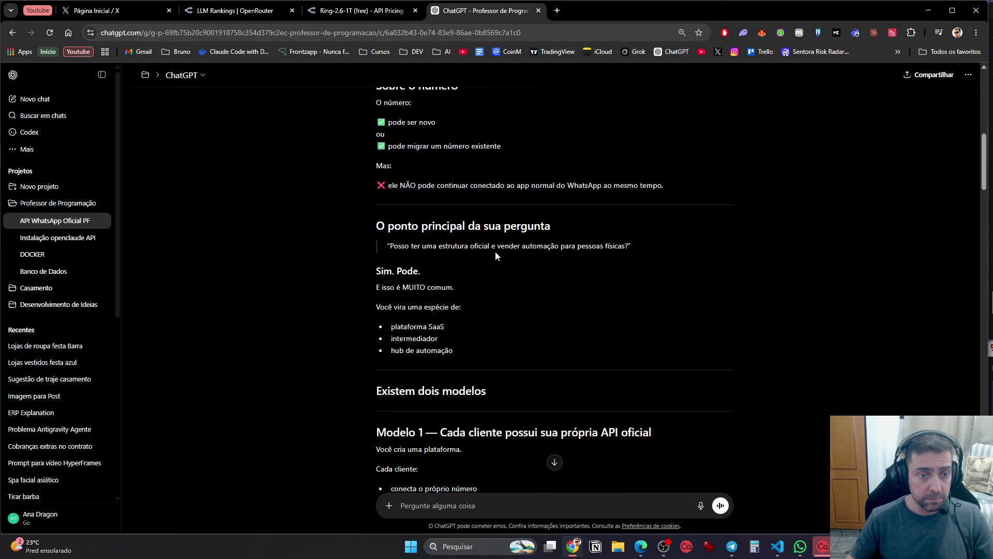
scroll(472, 299, "down", 2)
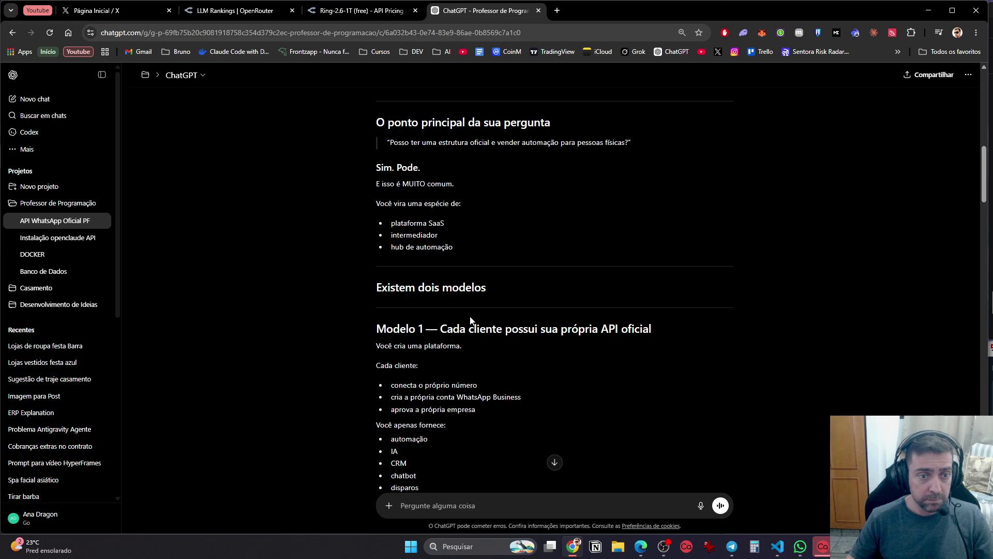
Step: Read further down the answer, highlighting the lines about individual clients
scroll(471, 319, "down", 3)
scroll(471, 320, "down", 1)
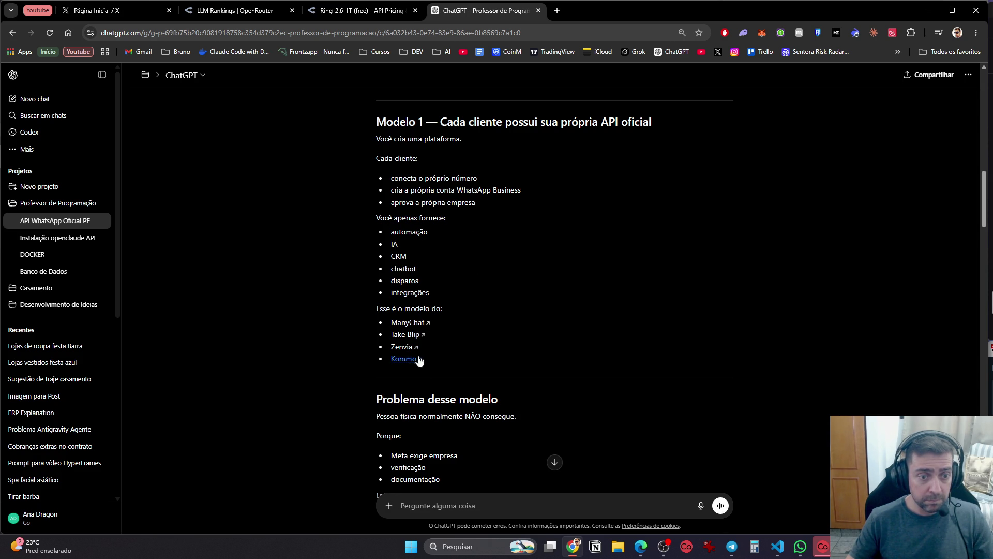
scroll(424, 392, "down", 3)
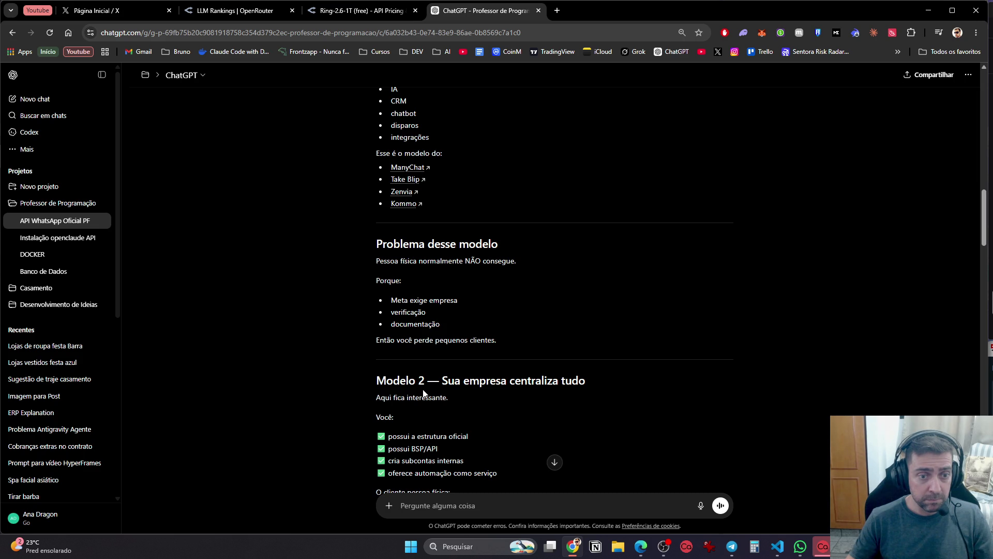
scroll(423, 392, "down", 3)
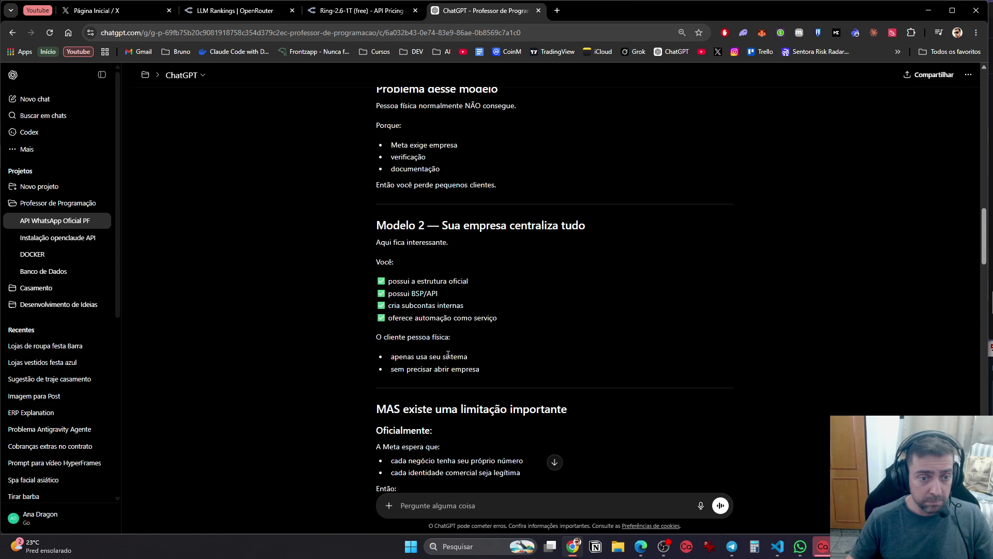
left_click_drag(399, 337, 448, 360)
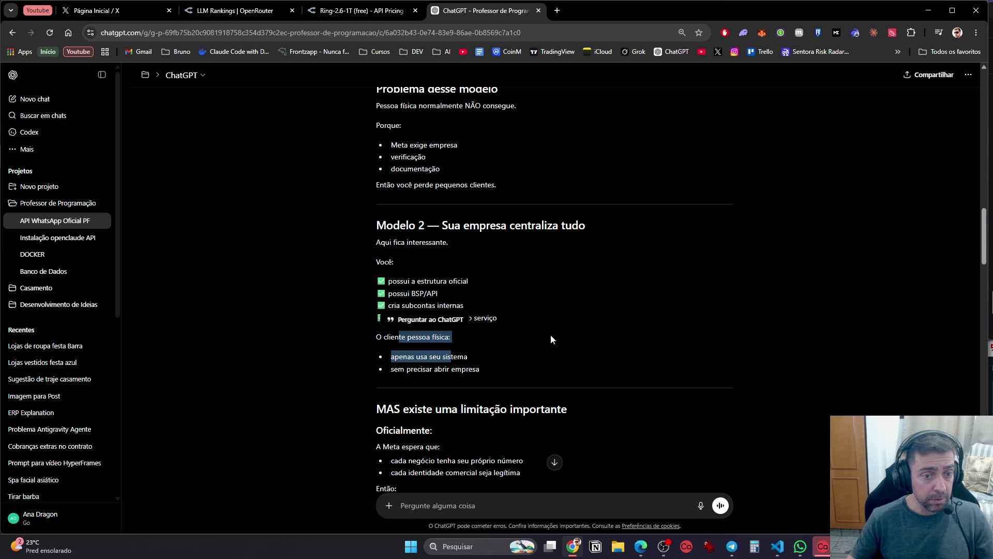
left_click(544, 358)
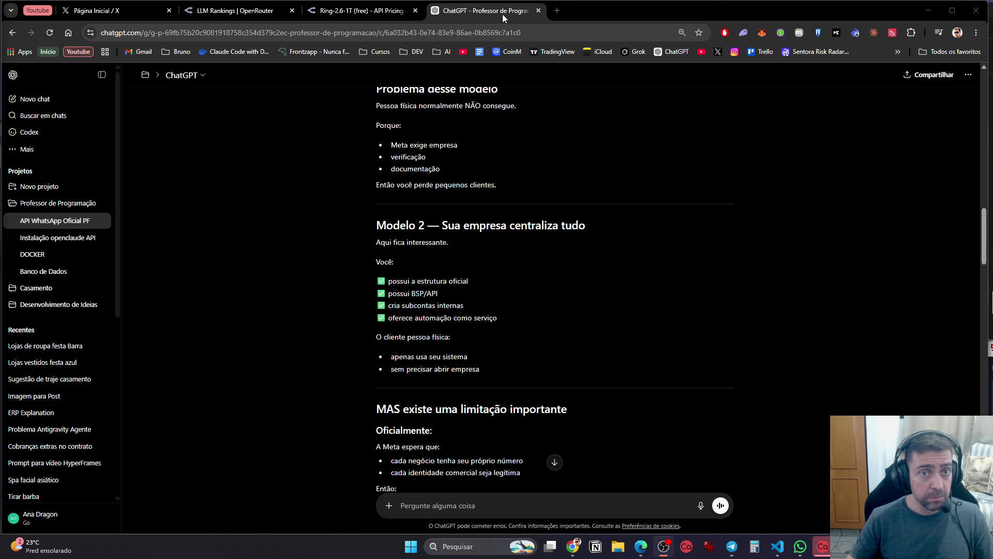
Step: Search 'twillo' in a new tab, open Twilio's site, then start typing 'O que é BSP ?' in ChatGPT
left_click(557, 10)
type("twillo")
key("Return")
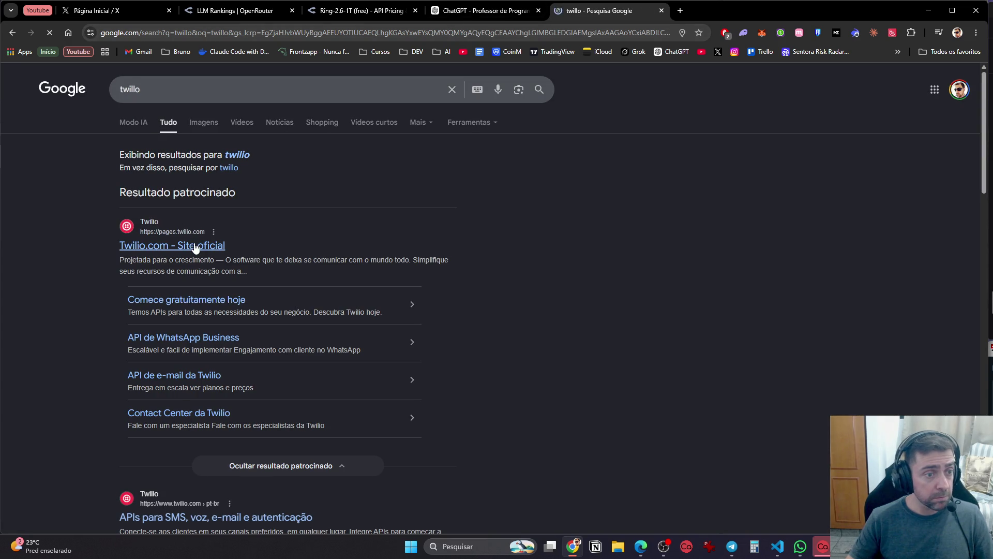
left_click(196, 248)
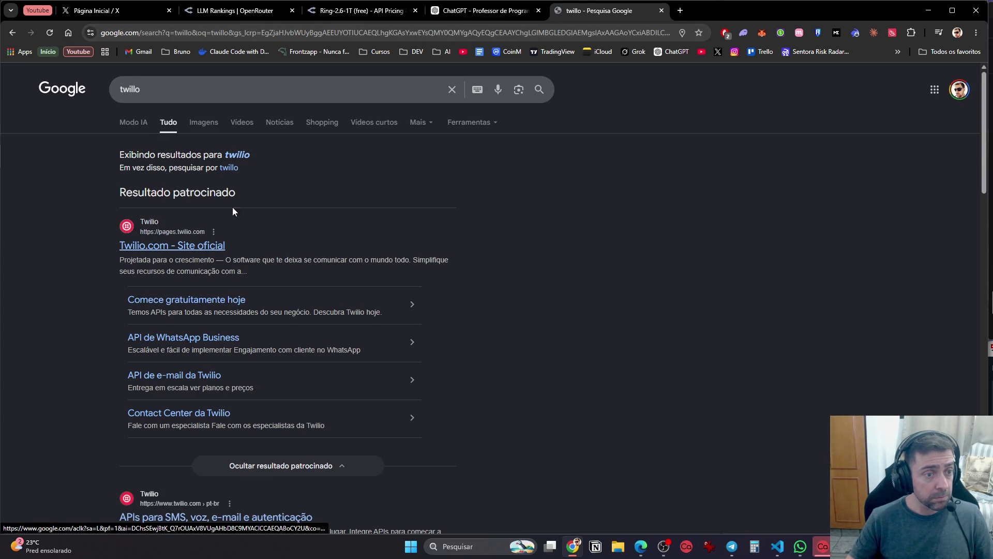
left_click(457, 6)
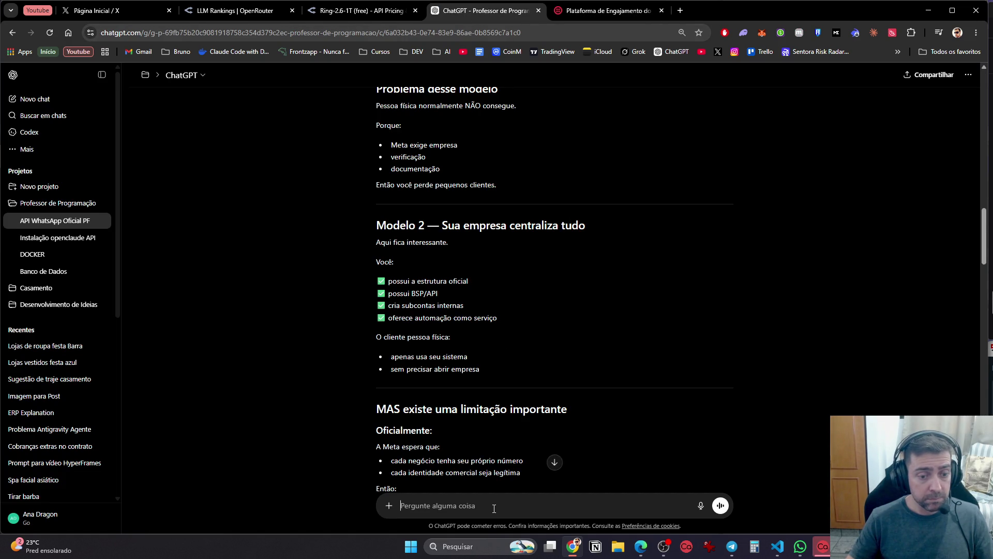
type("O que é ")
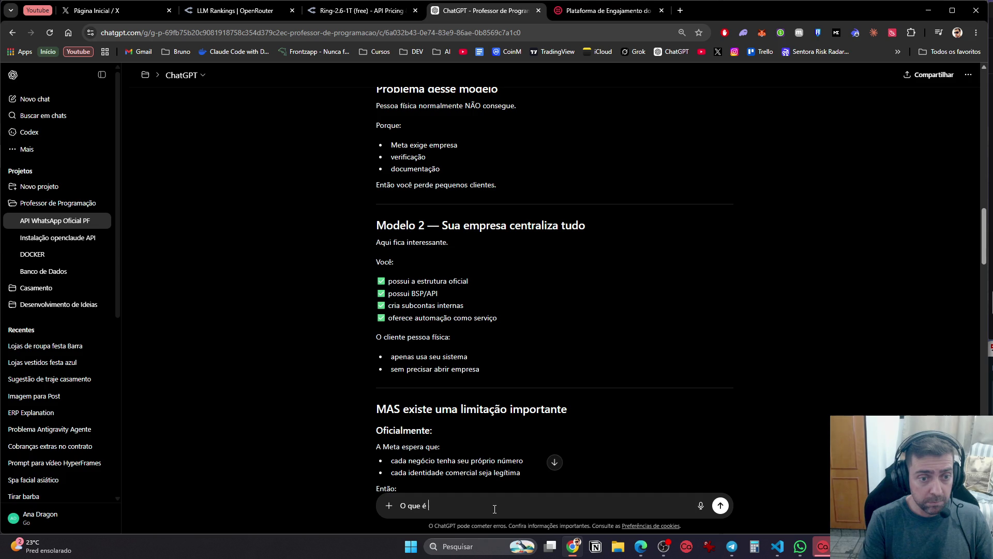
type("BSP ?")
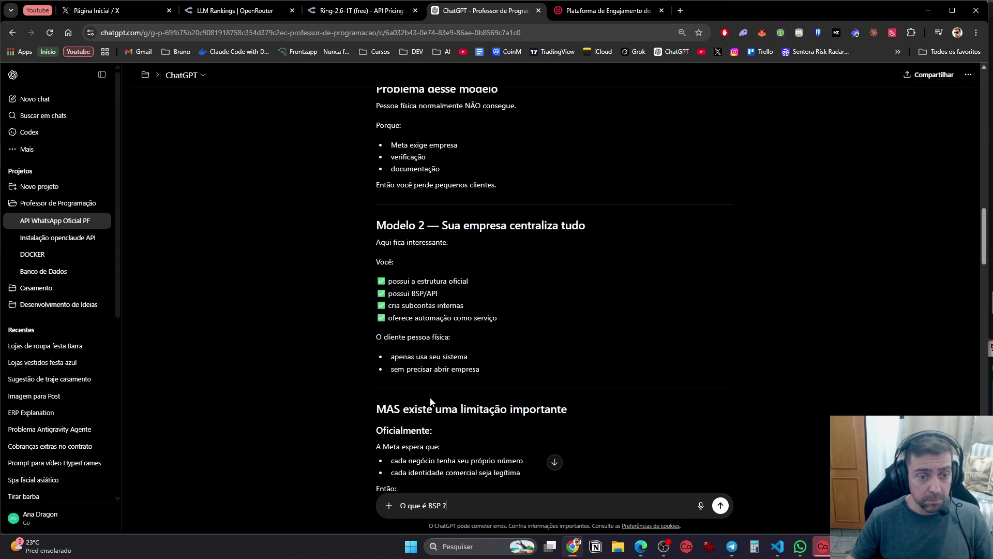
Step: Read on through the unofficial-API sections down to the 'Modelo híbrido' part of the reply
scroll(455, 445, "down", 2)
scroll(458, 454, "down", 2)
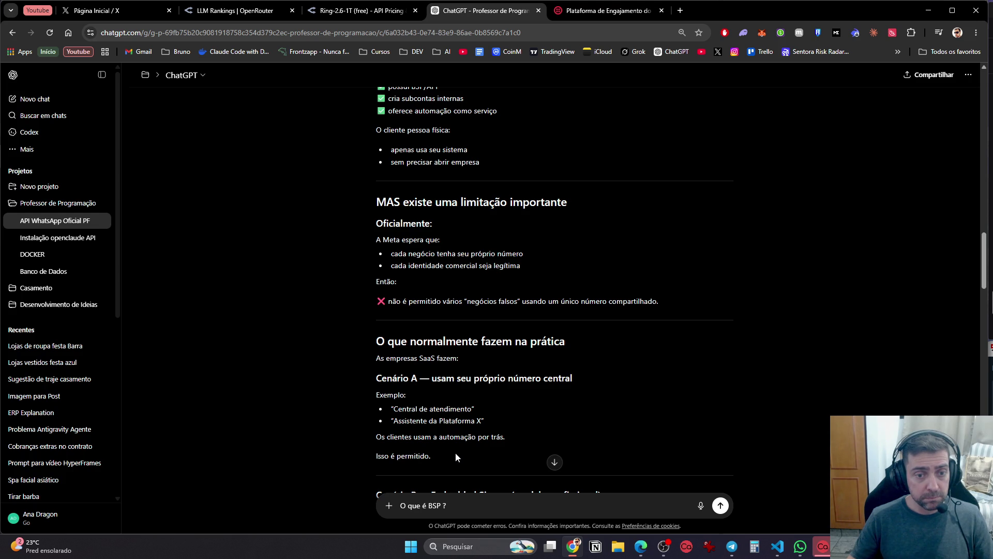
scroll(456, 454, "down", 2)
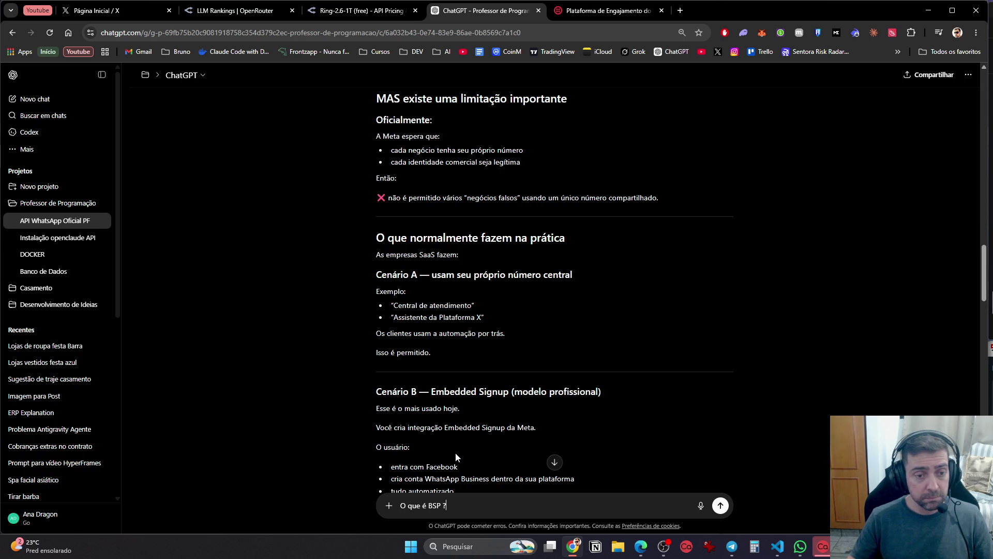
scroll(426, 352, "down", 3)
scroll(425, 372, "up", 2)
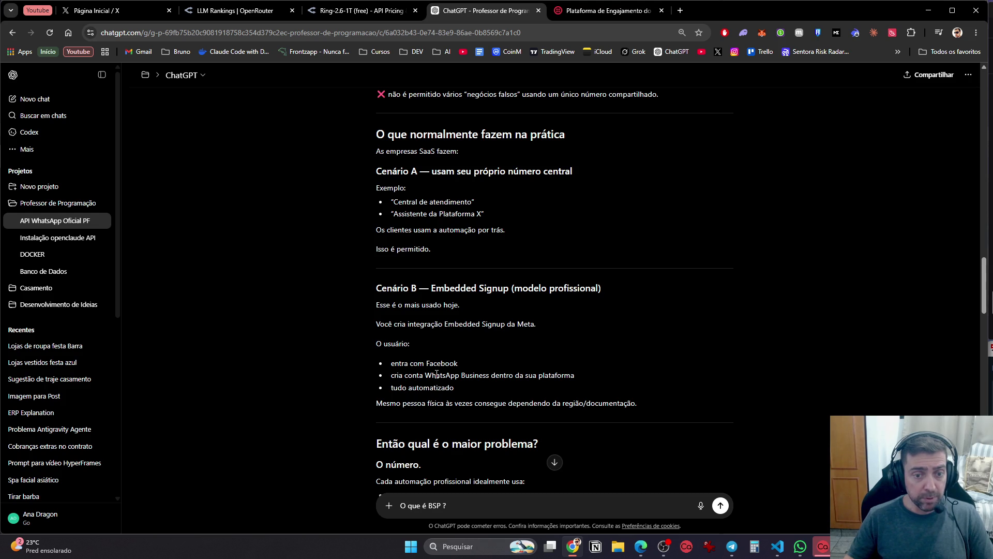
scroll(437, 373, "down", 3)
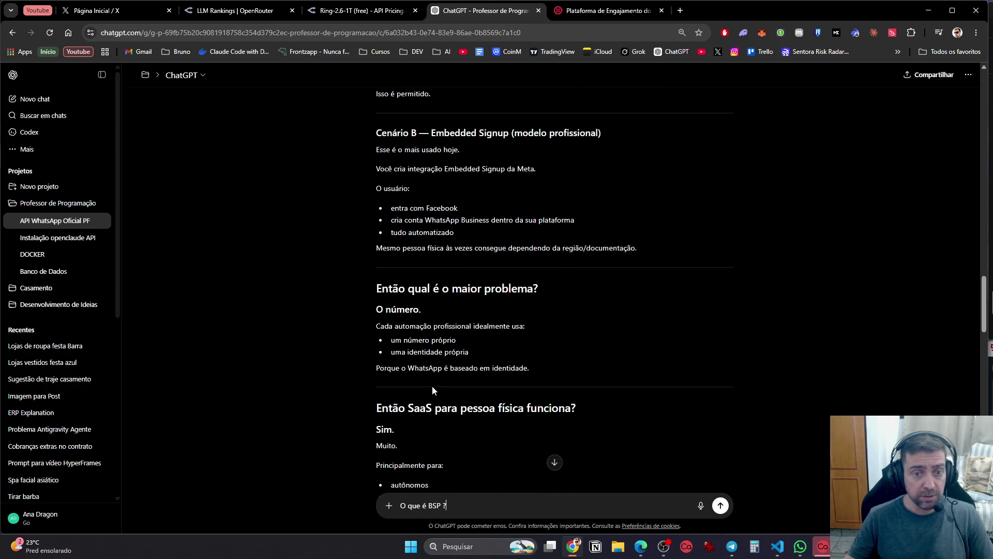
scroll(432, 386, "down", 2)
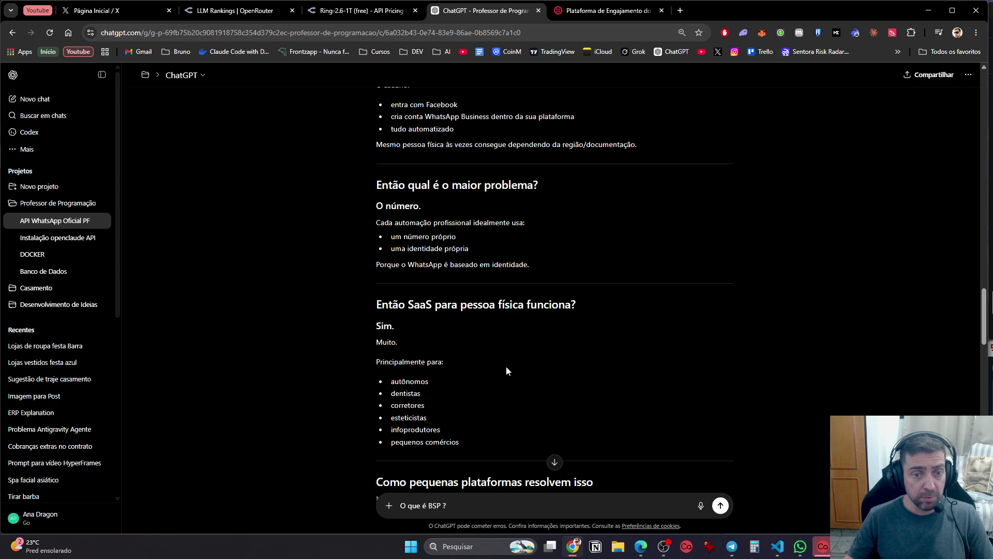
scroll(506, 370, "down", 3)
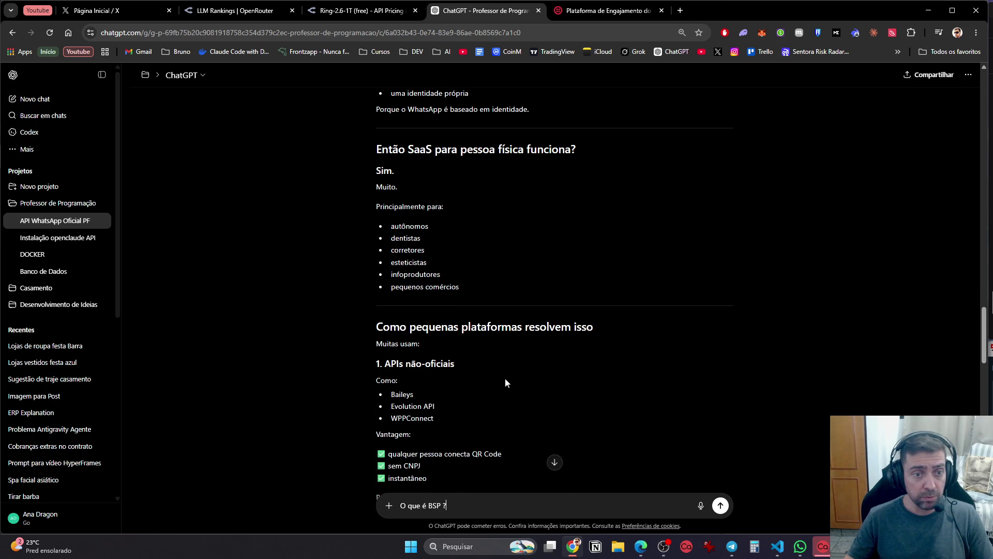
scroll(507, 385, "down", 3)
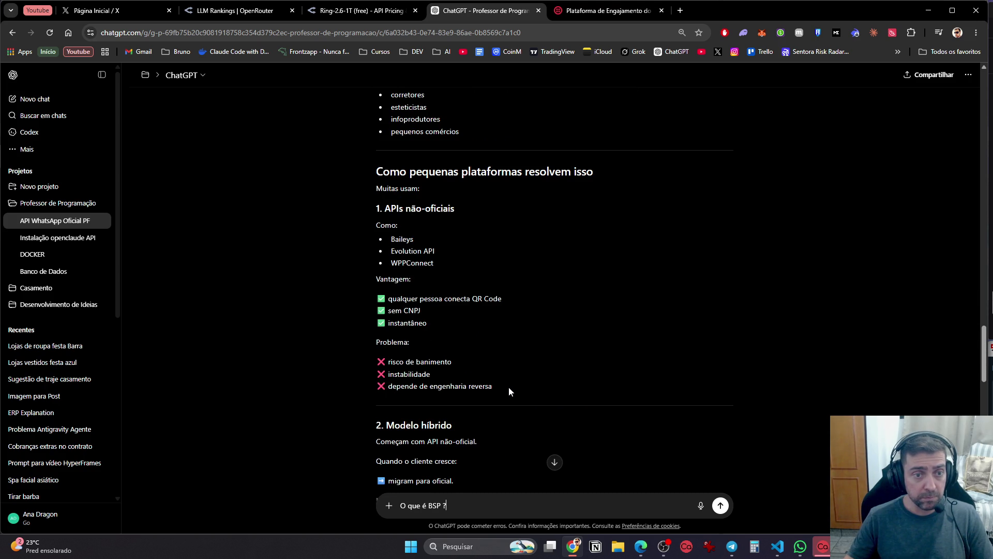
scroll(509, 391, "down", 3)
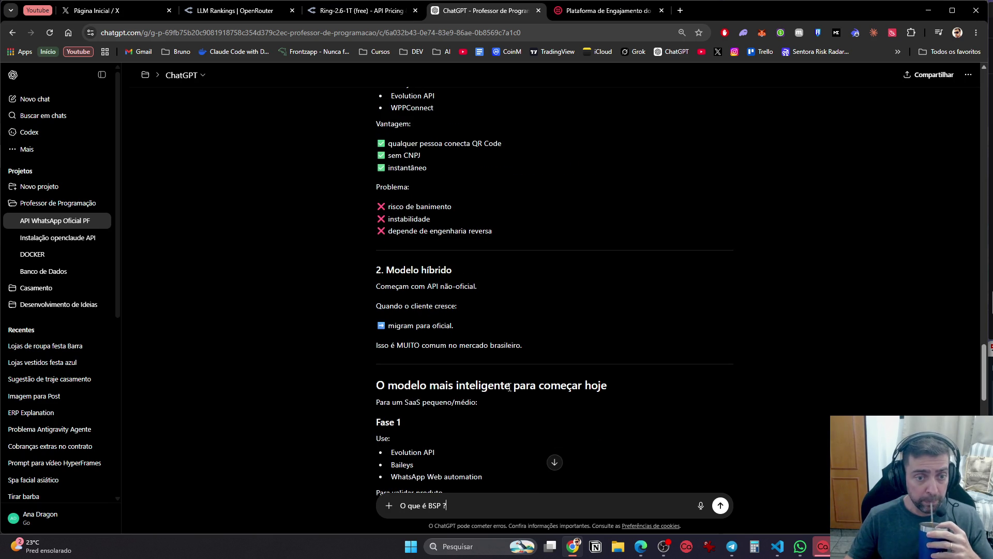
scroll(510, 391, "down", 5)
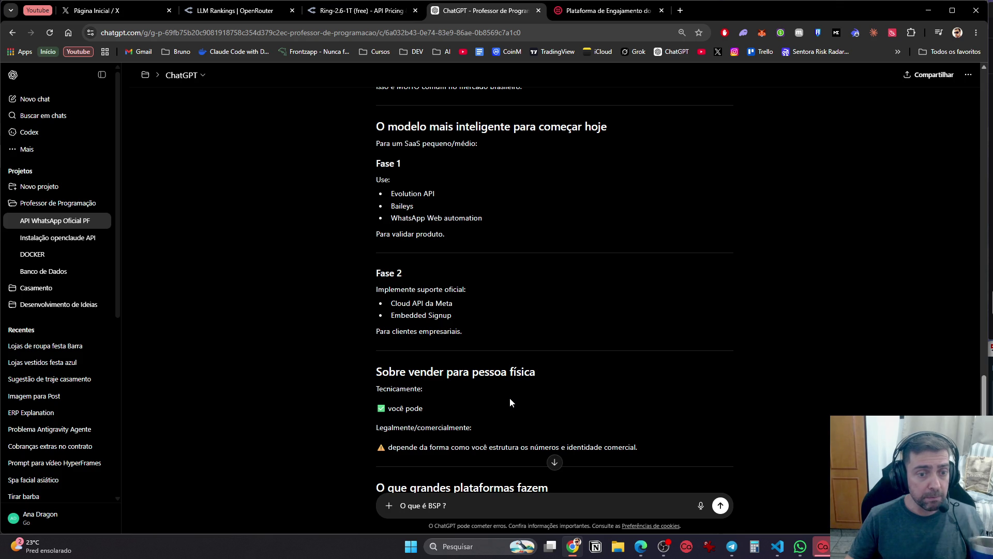
scroll(510, 398, "down", 4)
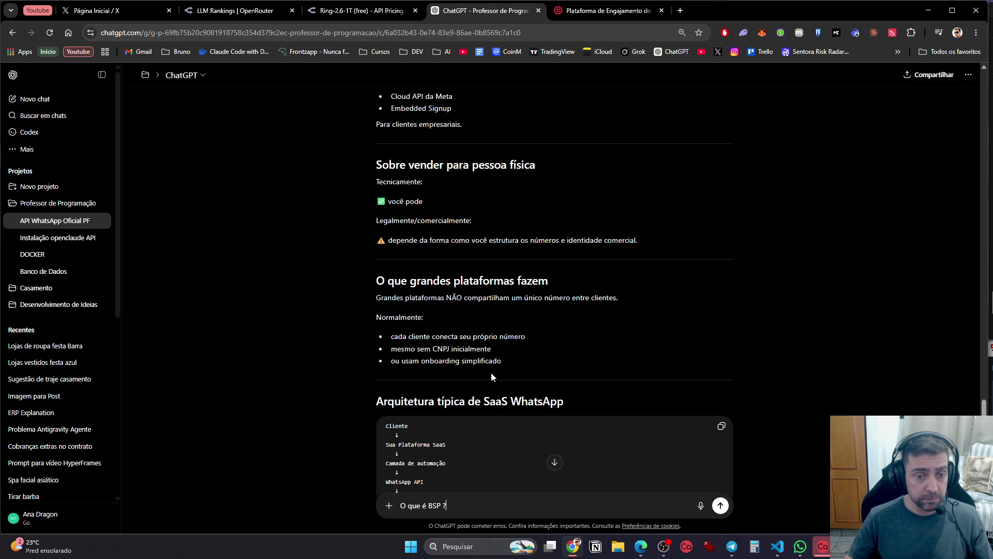
scroll(448, 371, "down", 4)
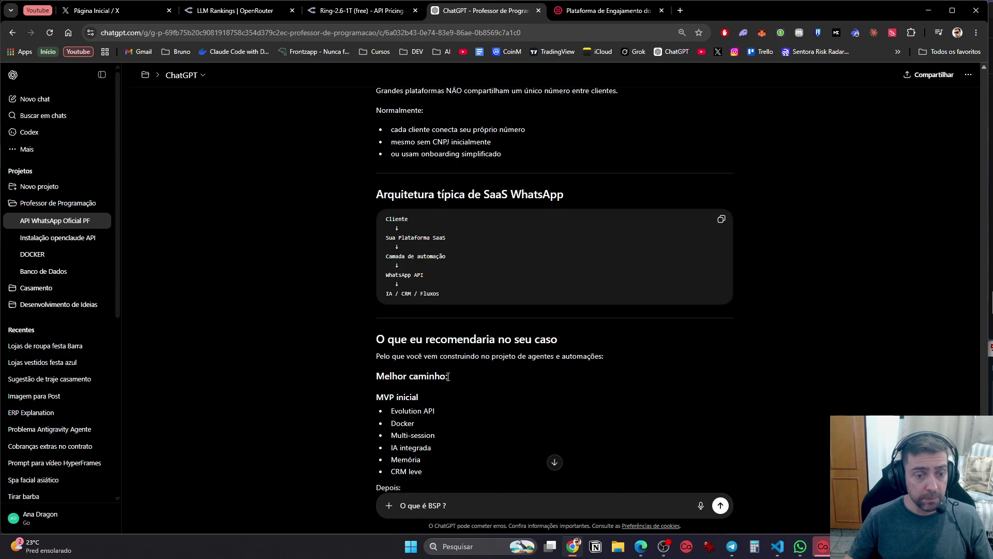
scroll(448, 376, "down", 6)
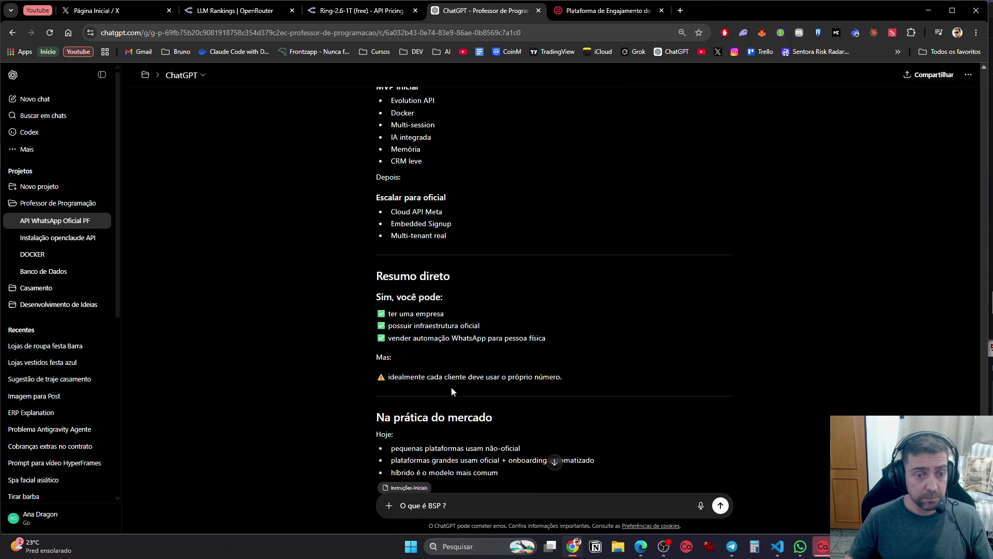
scroll(451, 392, "down", 1)
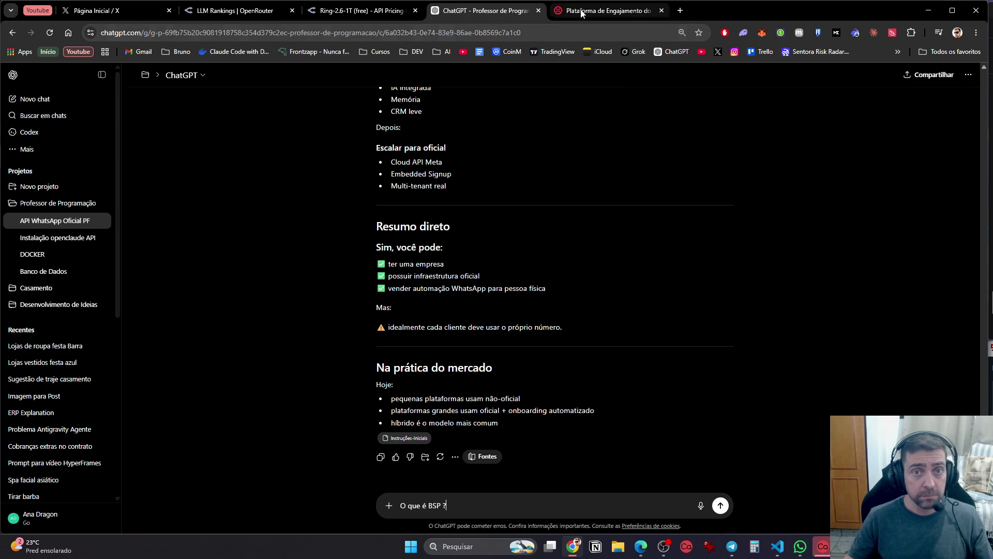
Step: Accept all cookies on the Twilio page, then scroll back up in the ChatGPT answer
left_click(600, 11)
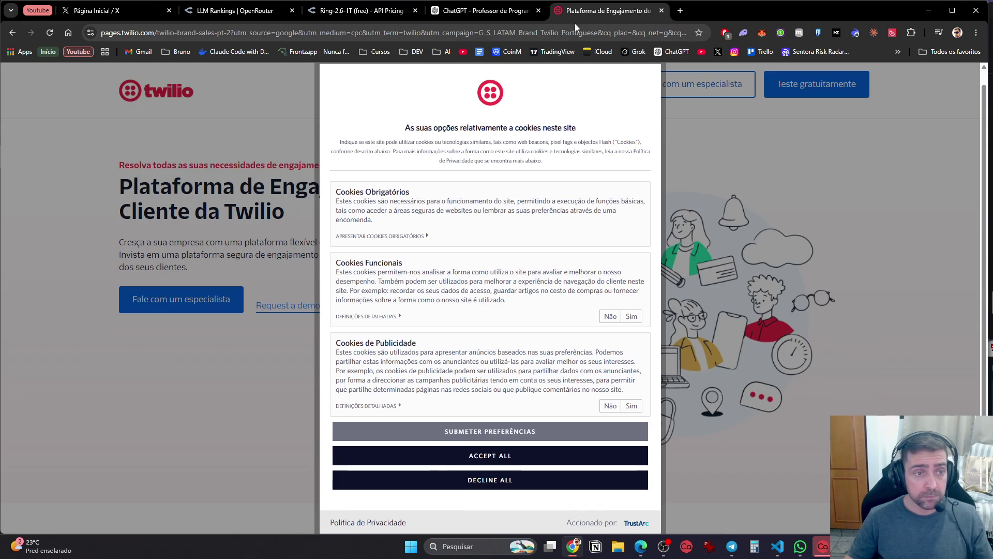
left_click(494, 459)
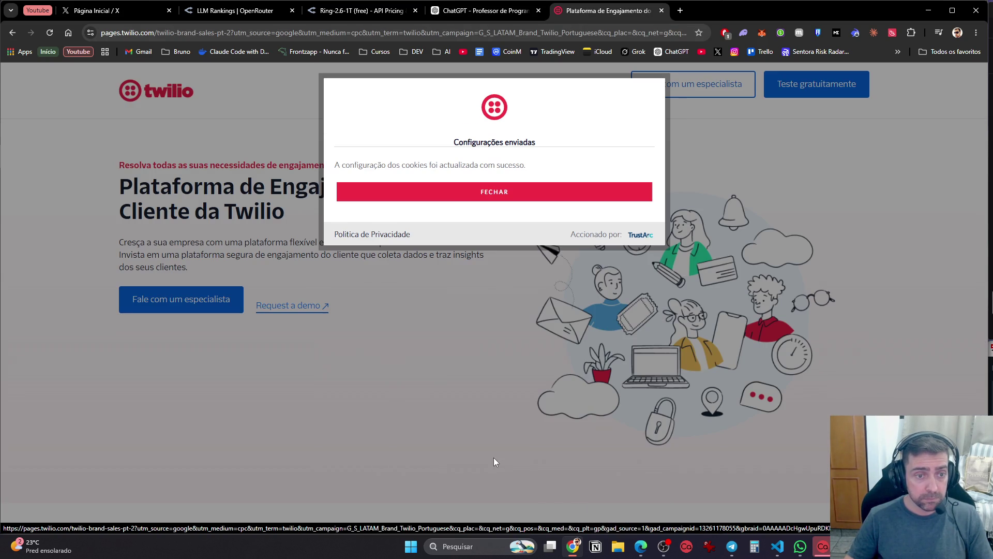
left_click(462, 194)
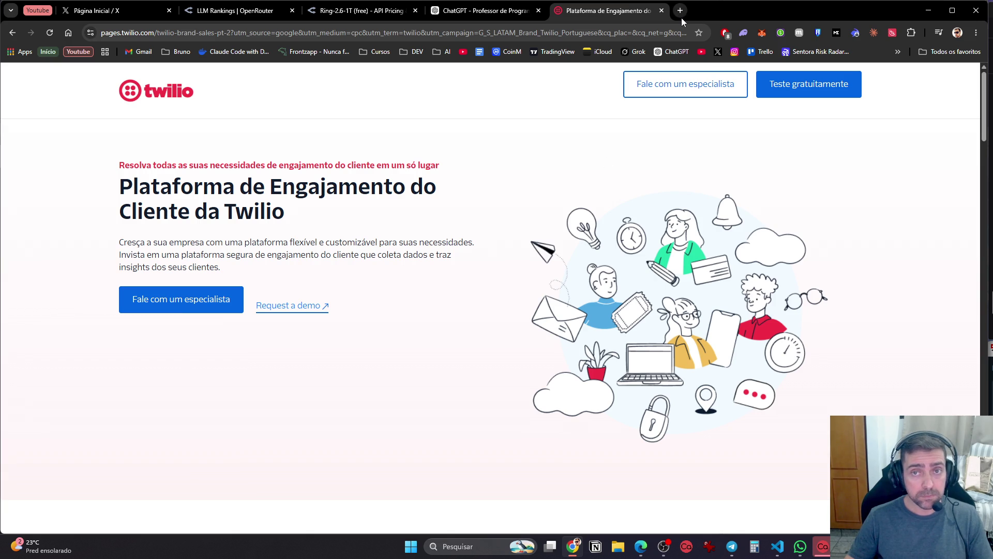
left_click(498, 12)
scroll(548, 329, "up", 15)
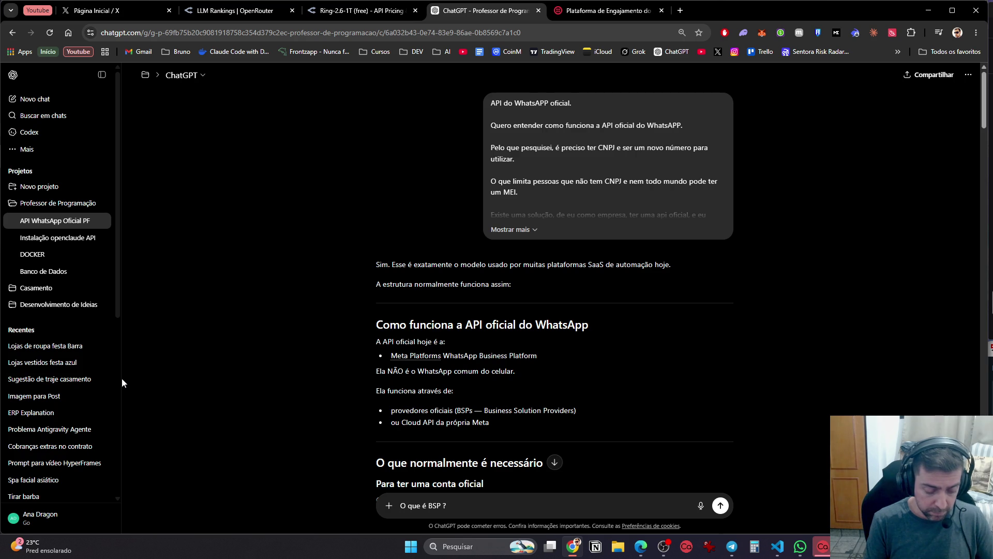
left_click(800, 546)
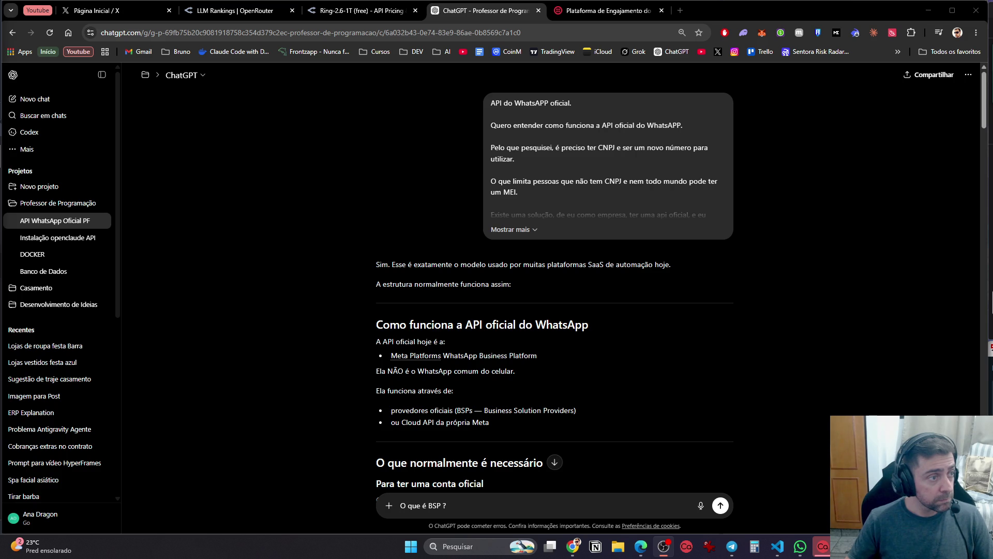
Step: Paste the CPF-only, 200-messages-daily question over the draft, add a Tech Provider certification question, and send
left_click_drag(449, 505, 296, 508)
type("tenho apenas um CPF e gostaria de utilizar a Meta Oficial para responder - utilizando a janela de 24h - e enviar mensagem limitado a 200 por dia.")
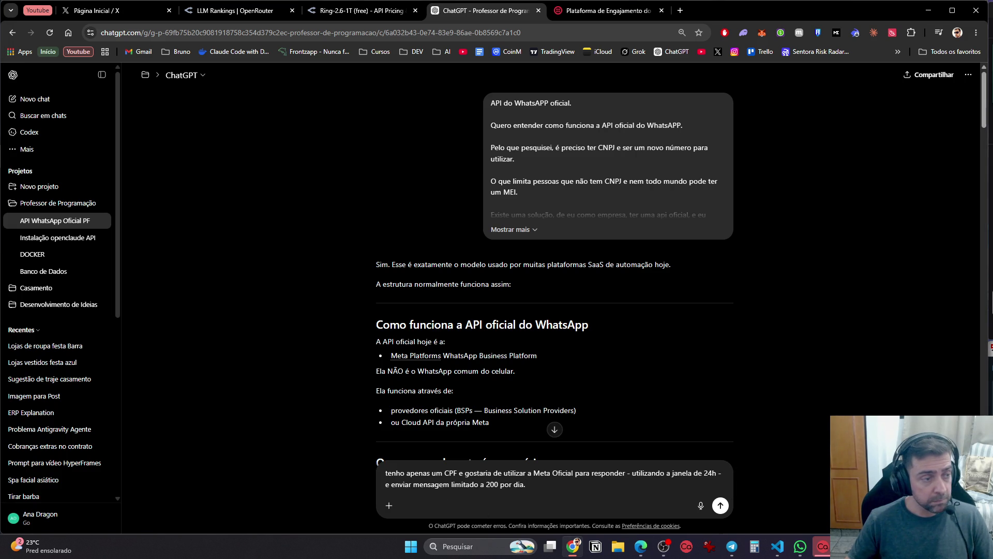
key("alt+space")
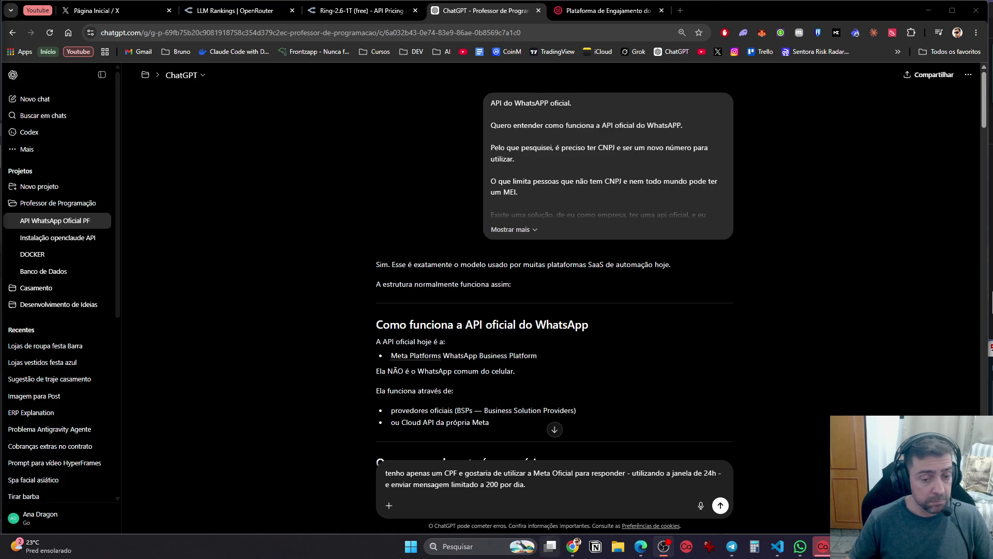
left_click(567, 497)
type("Faz sentido eu tentar por conta própria tirar certificação tech provider e criar minha própria API ou melhor fazer integração da BM com a Notificame, por exemplo")
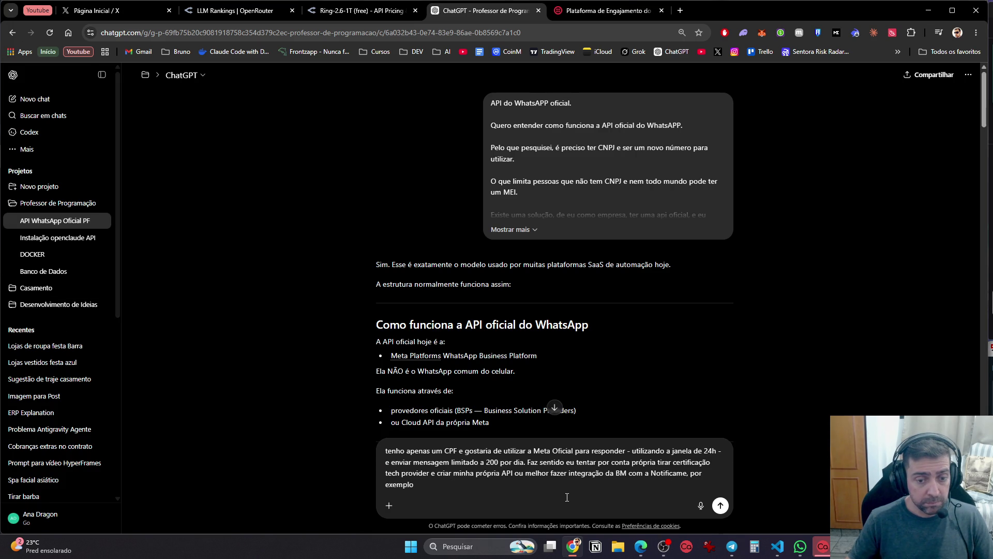
key("Return")
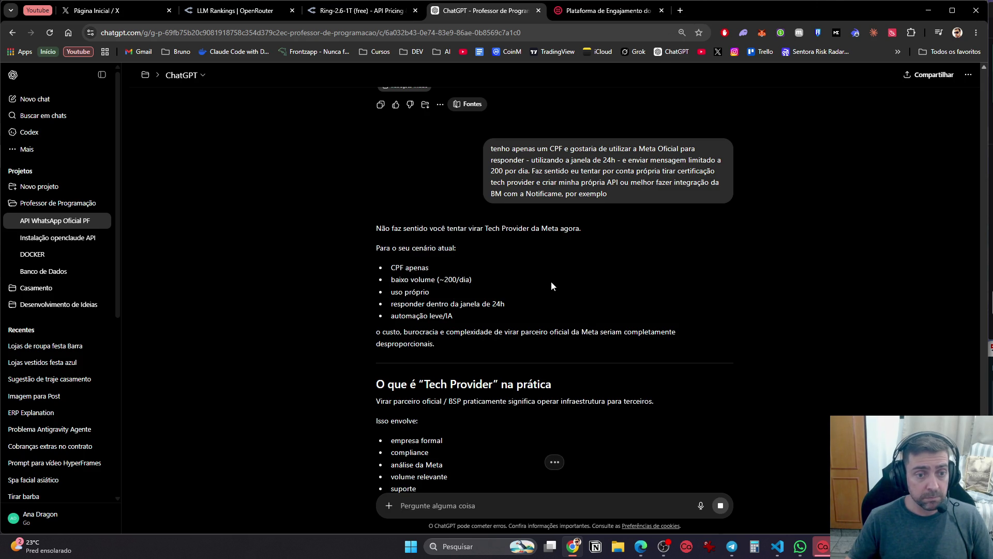
Step: Open the reply's Notificame and 360dialog links in background tabs
scroll(551, 277, "down", 4)
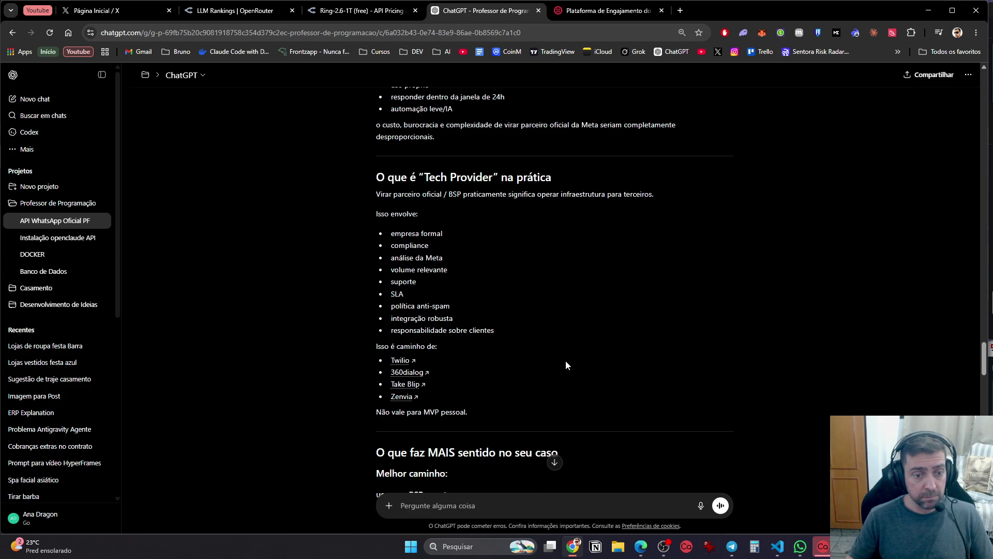
scroll(566, 366, "down", 3)
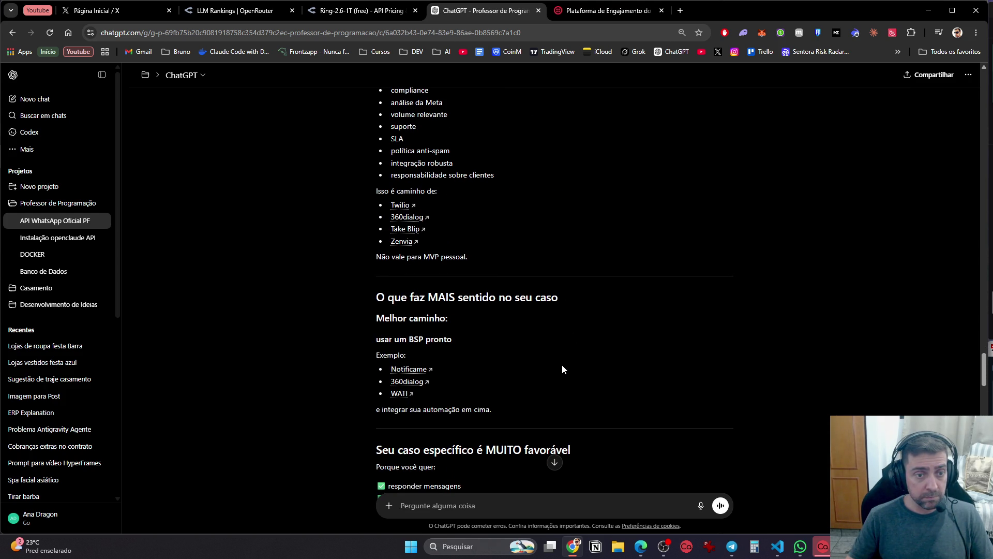
scroll(563, 369, "down", 3)
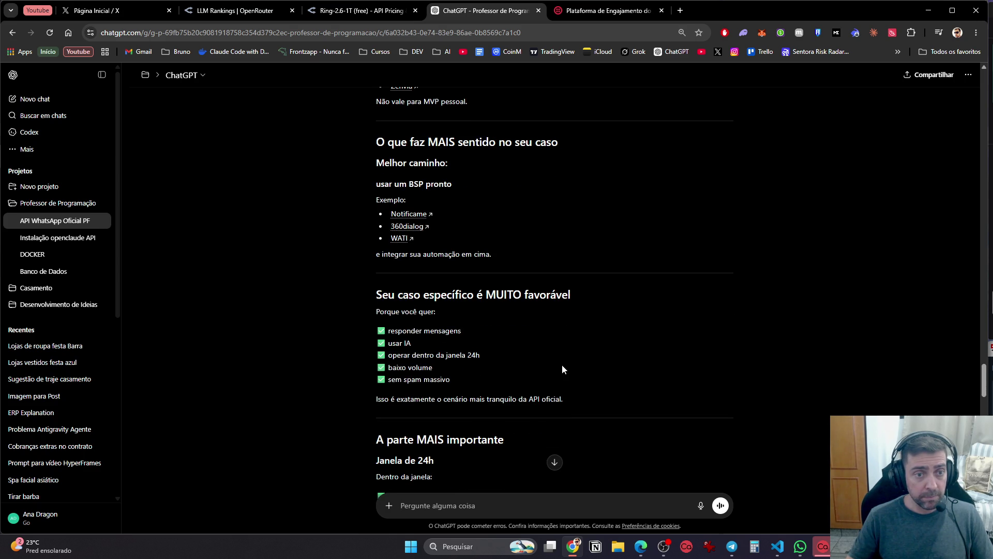
middle_click(408, 215)
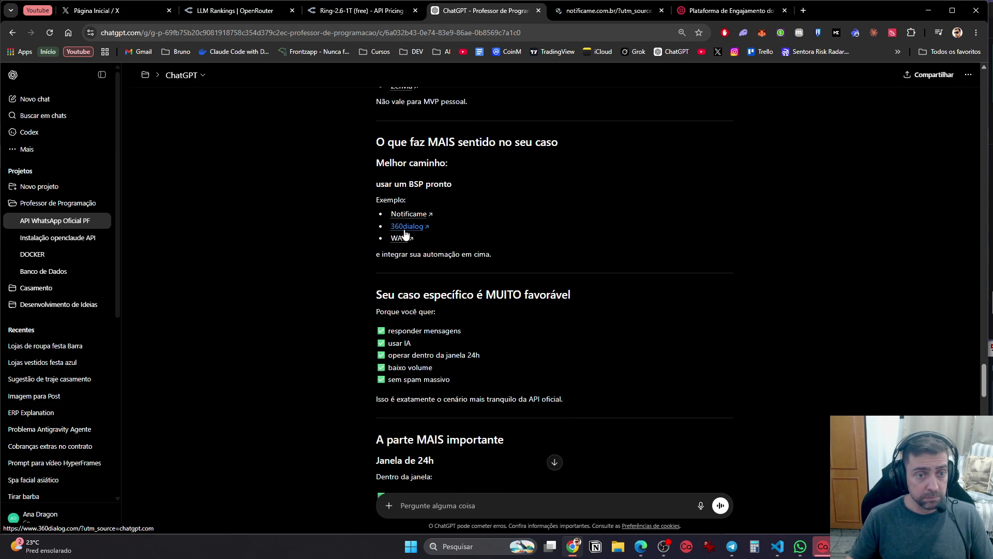
middle_click(404, 230)
Step: Read the rest of the provider-versus-BSP comparison and open a blank new tab
scroll(403, 259, "down", 4)
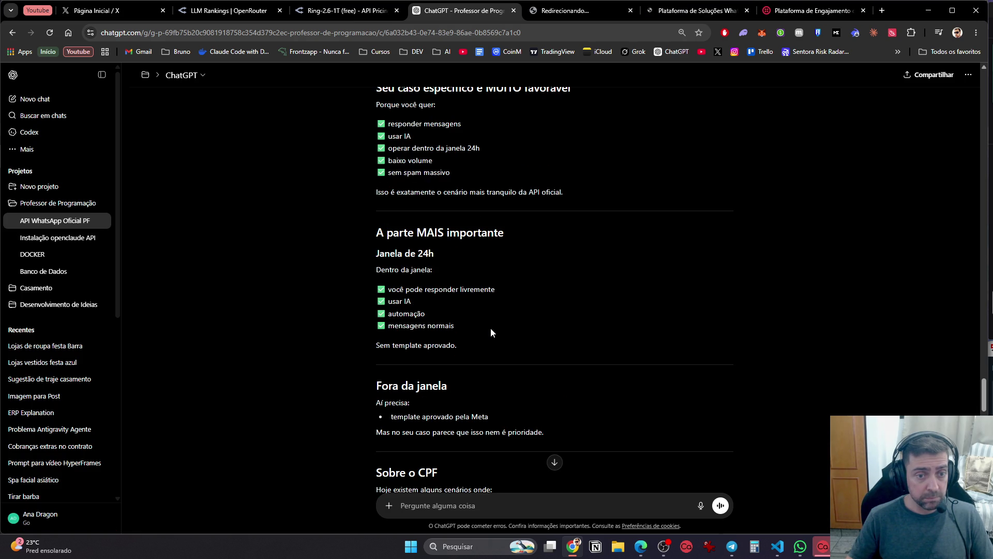
scroll(492, 330, "down", 3)
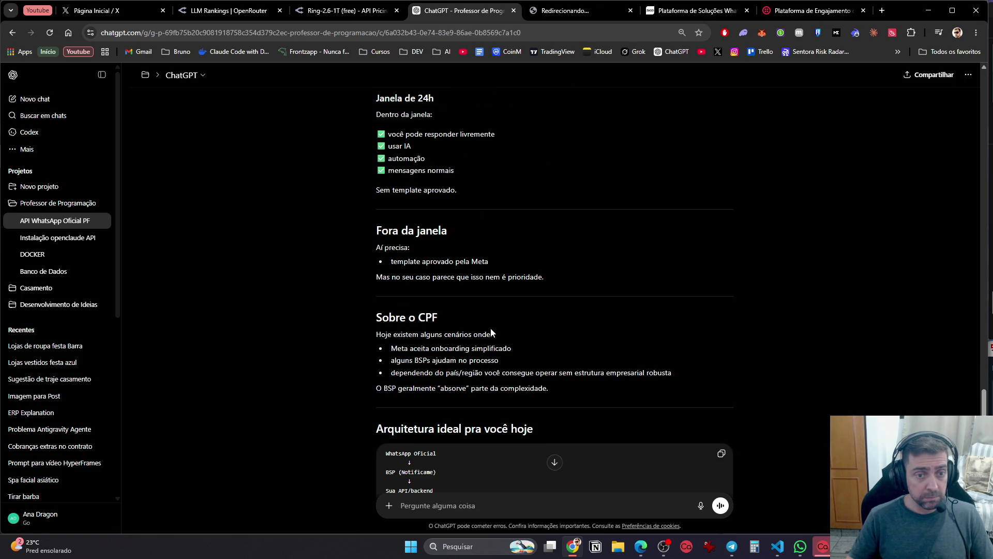
scroll(491, 330, "down", 4)
scroll(492, 328, "down", 4)
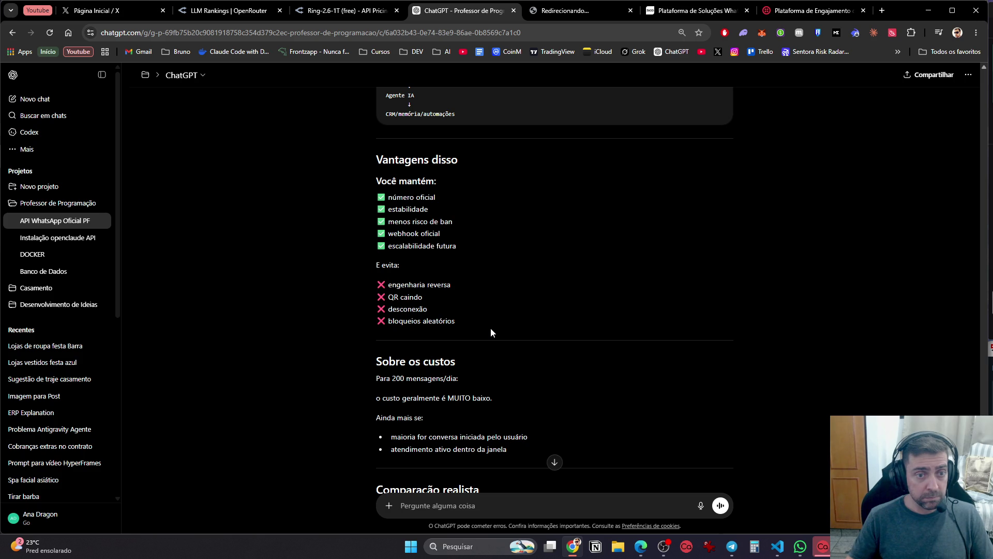
scroll(491, 332, "down", 3)
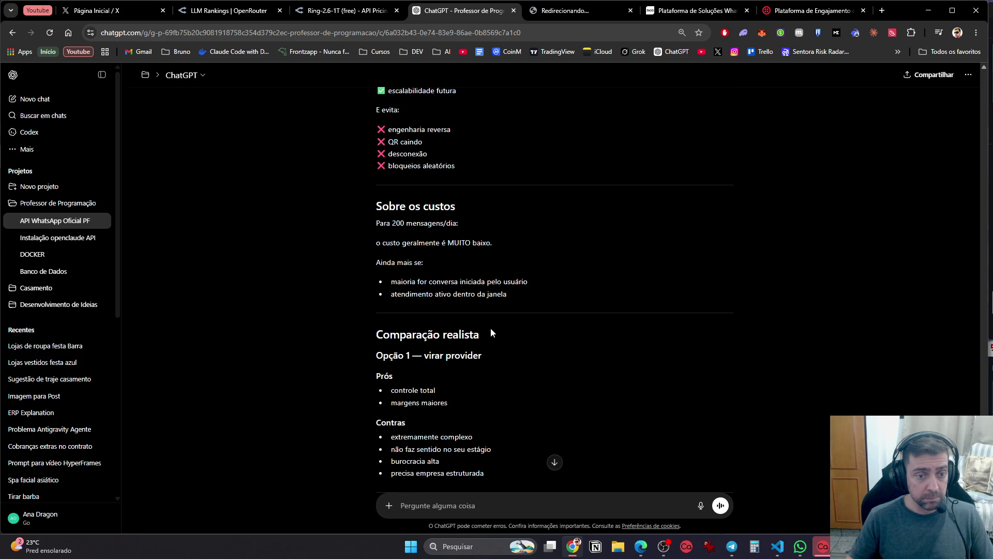
scroll(491, 333, "down", 4)
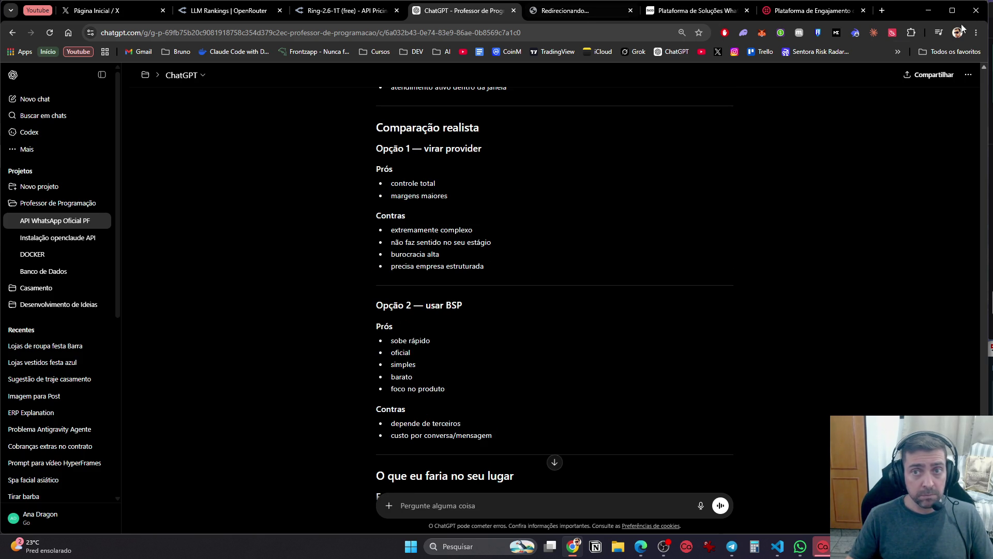
left_click(884, 13)
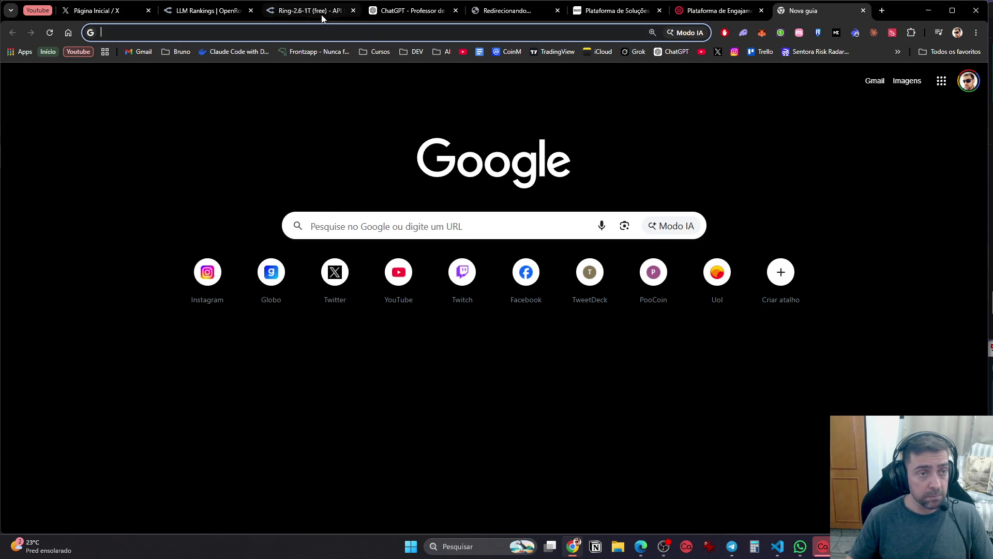
Step: Search Google for 'Meta Platforms WhatsApp Business Platform', copied from the ChatGPT answer
left_click(427, 15)
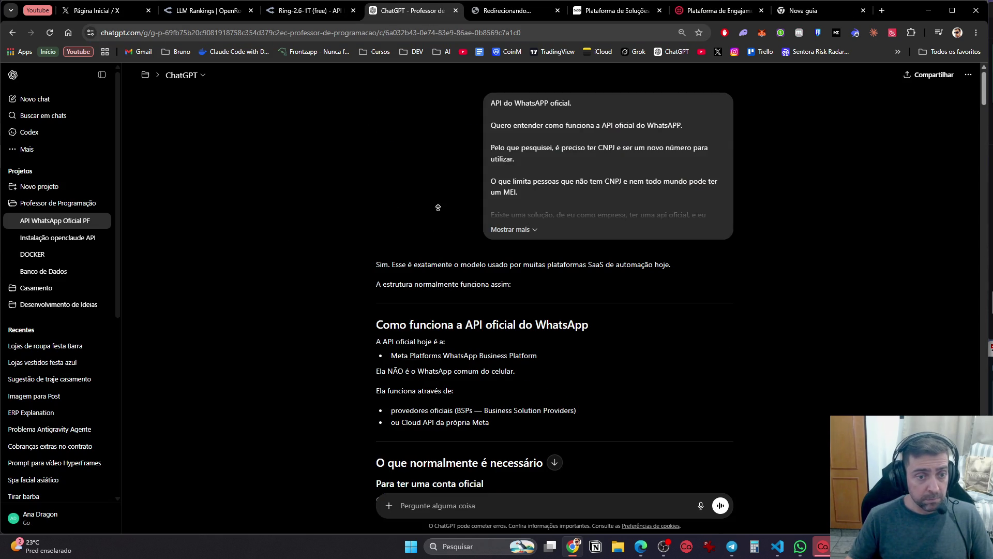
mouse_move(564, 355)
left_mouse_down()
mouse_move(446, 371)
mouse_move(389, 357)
left_mouse_up()
key("ctrl+c")
left_click(835, 15)
key("ctrl+v")
key("Return")
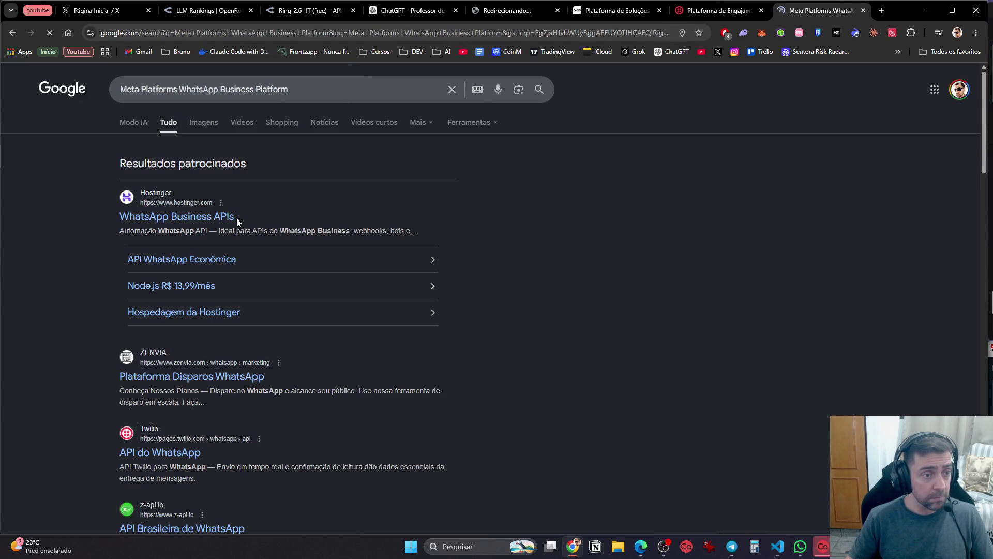
Step: Open the Hostinger, Meta for Developers, WhatsApp Business Platform and Social technologies results in background tabs
scroll(225, 269, "down", 1)
scroll(226, 269, "down", 3)
scroll(225, 266, "up", 5)
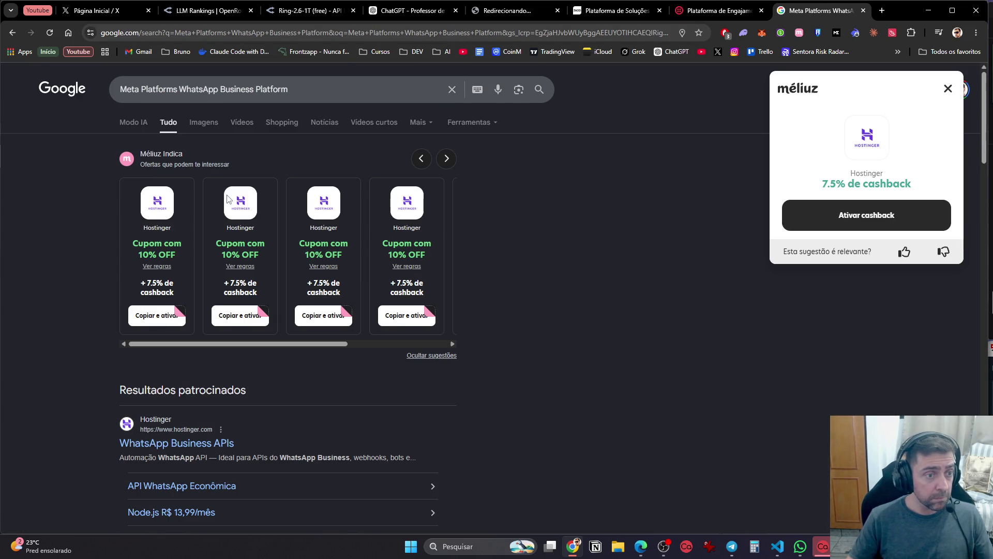
middle_click(168, 448)
scroll(328, 381, "down", 5)
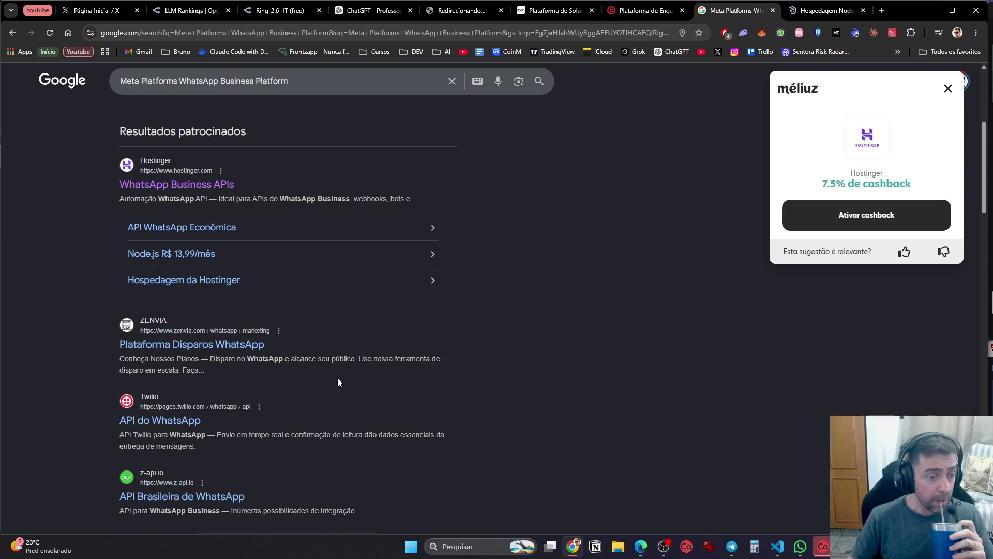
scroll(337, 383, "down", 3)
scroll(414, 388, "down", 2)
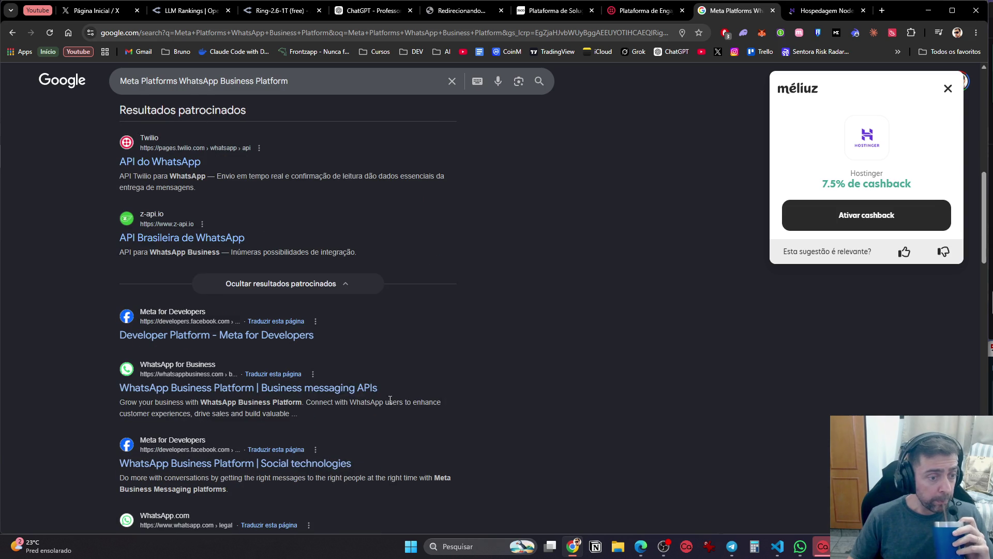
middle_click(231, 337)
middle_click(223, 388)
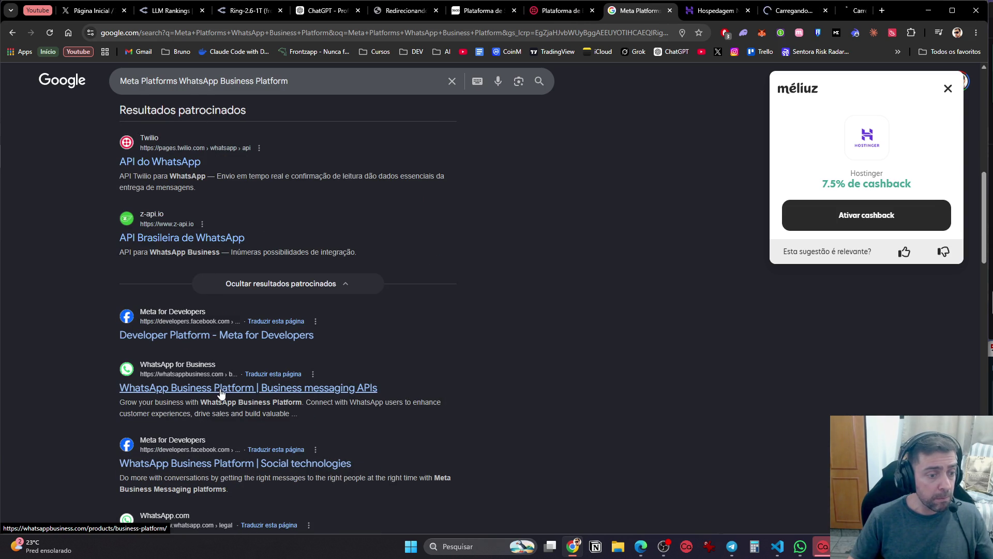
middle_click(209, 465)
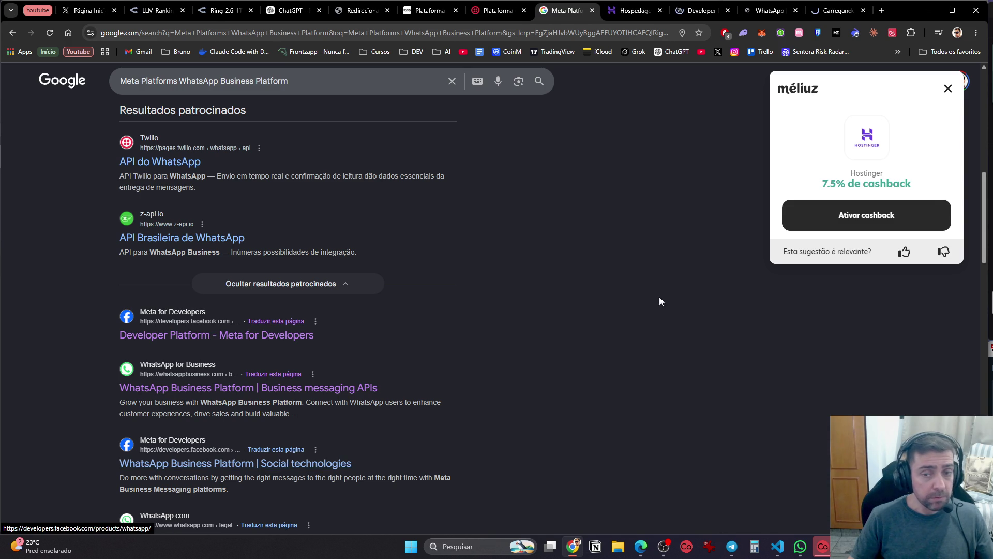
left_click(948, 88)
Step: Scroll through Hostinger's Node.js hosting page, then close that tab
left_click(641, 14)
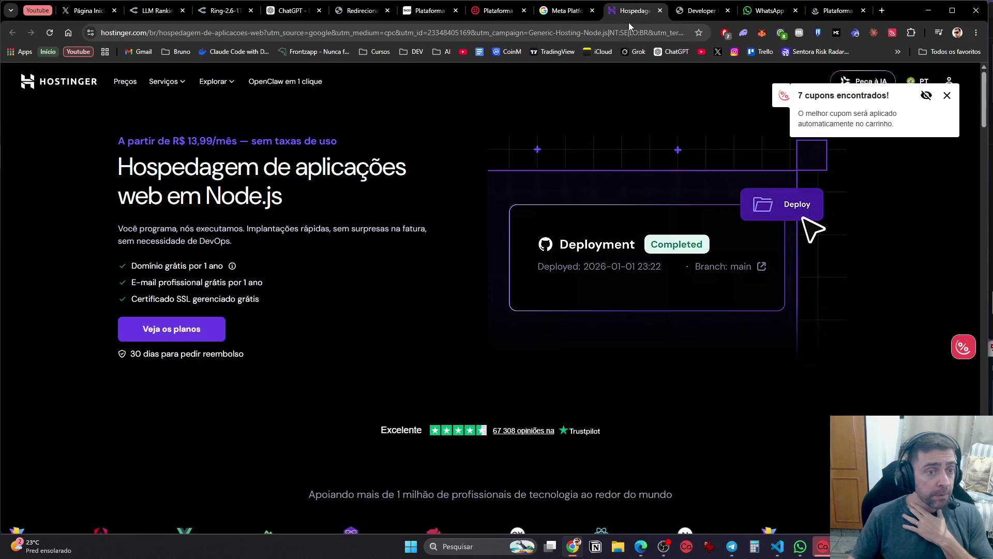
scroll(455, 255, "down", 6)
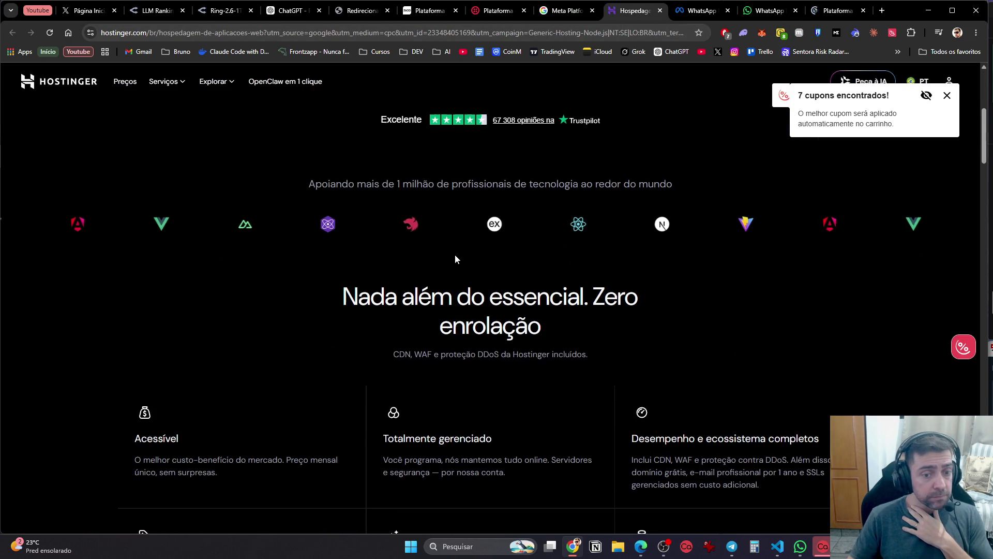
scroll(452, 258, "down", 3)
scroll(450, 263, "down", 5)
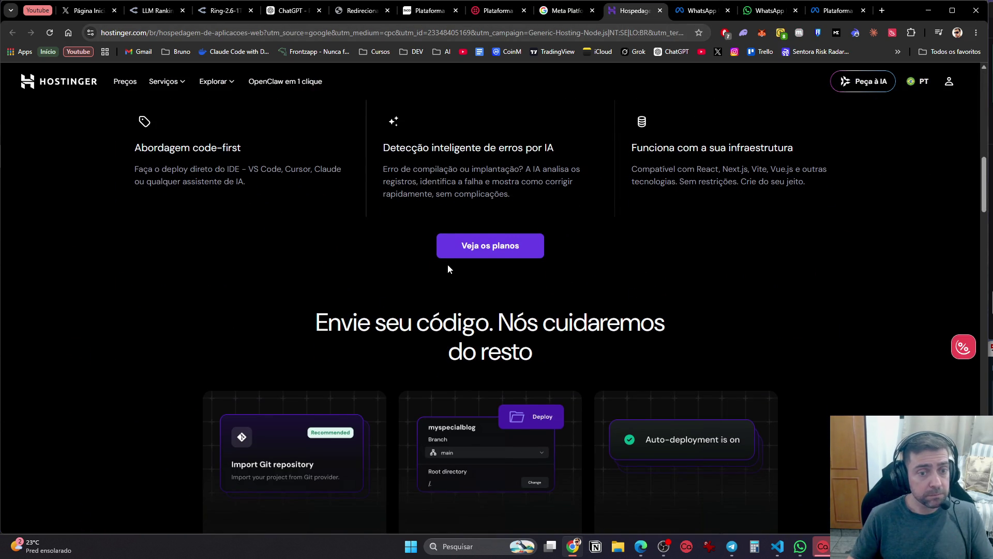
scroll(421, 259, "down", 4)
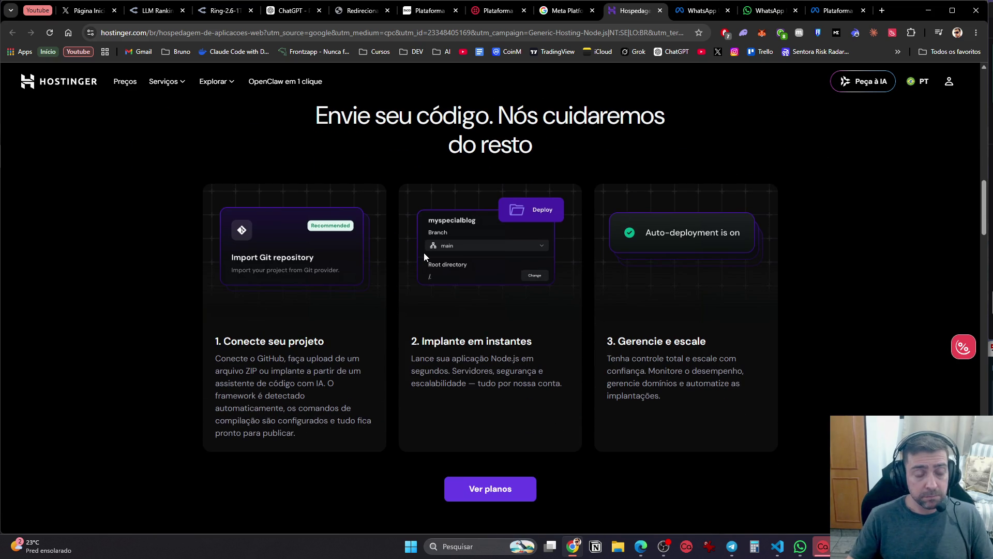
key("ctrl+w")
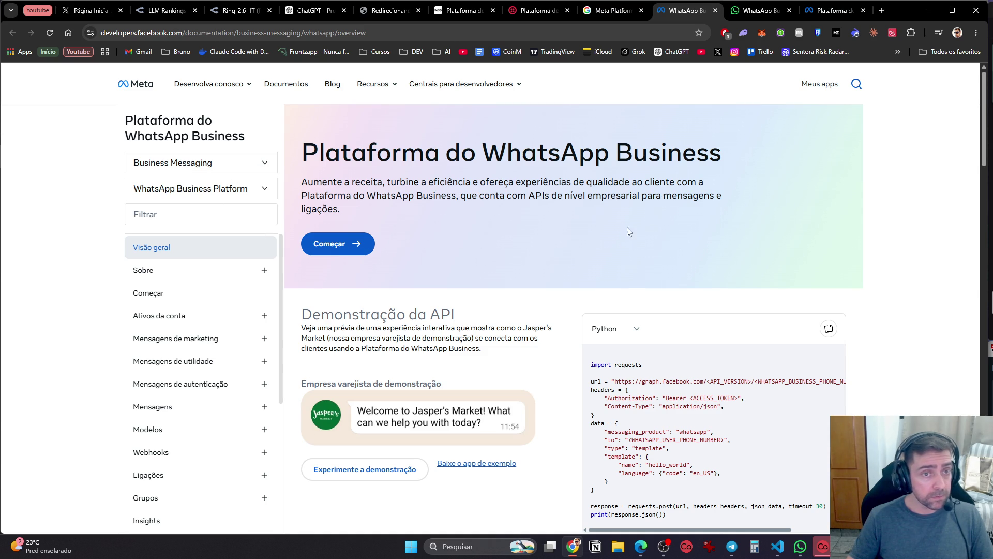
Step: Close the whatsappbusiness.com platform page, leaving the developers.facebook.com WhatsApp page
left_click(749, 15)
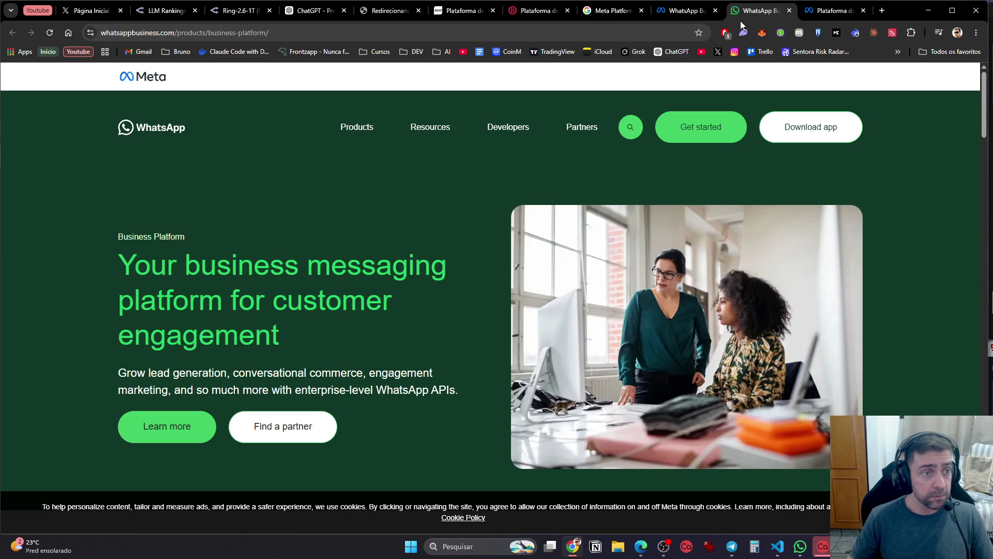
key("ctrl+w")
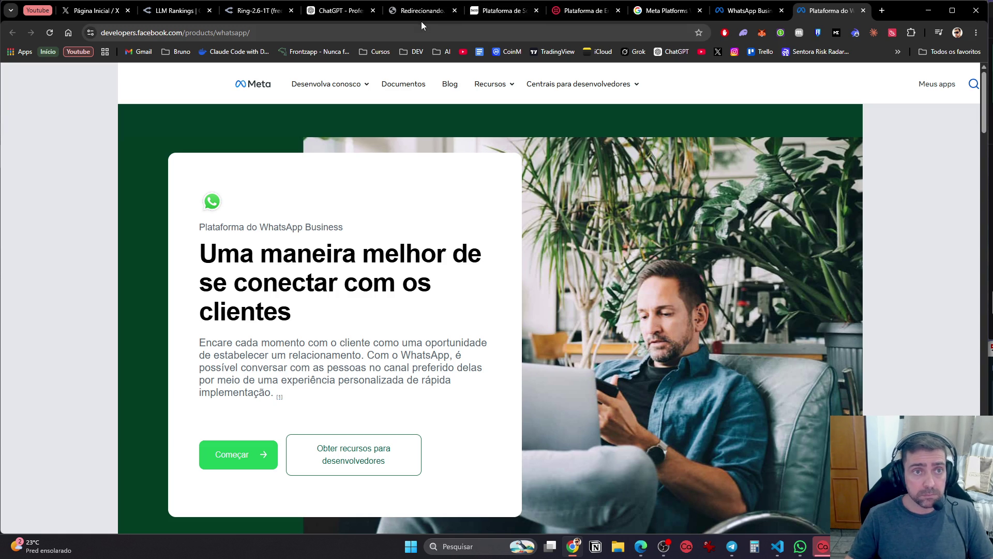
left_click(337, 15)
Step: Send the two-line follow-up 'O que é BSP' and 'O que é conta BM ?'
left_click(500, 513)
type("O que é BSP")
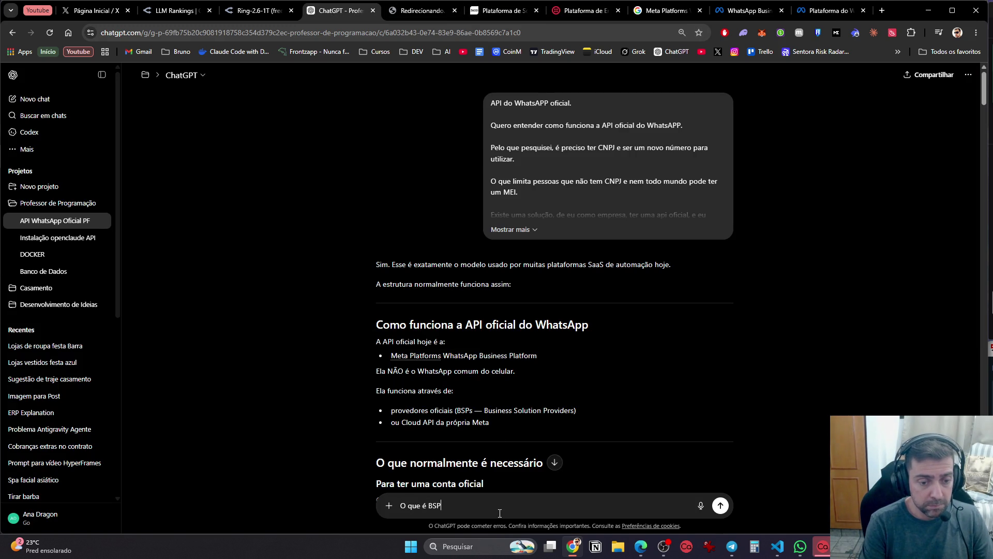
key("shift+Return")
type("O que é conta B")
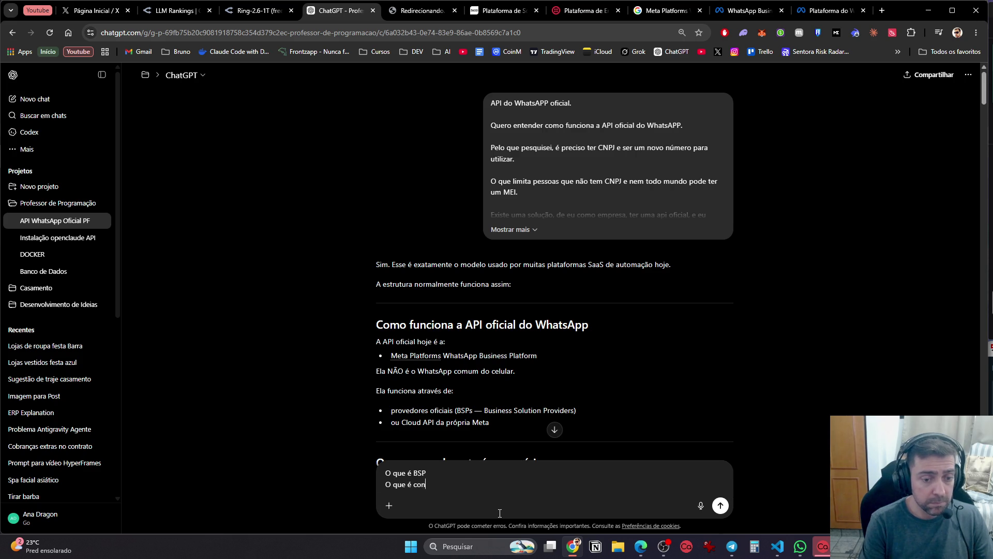
type("M ?")
key("Return")
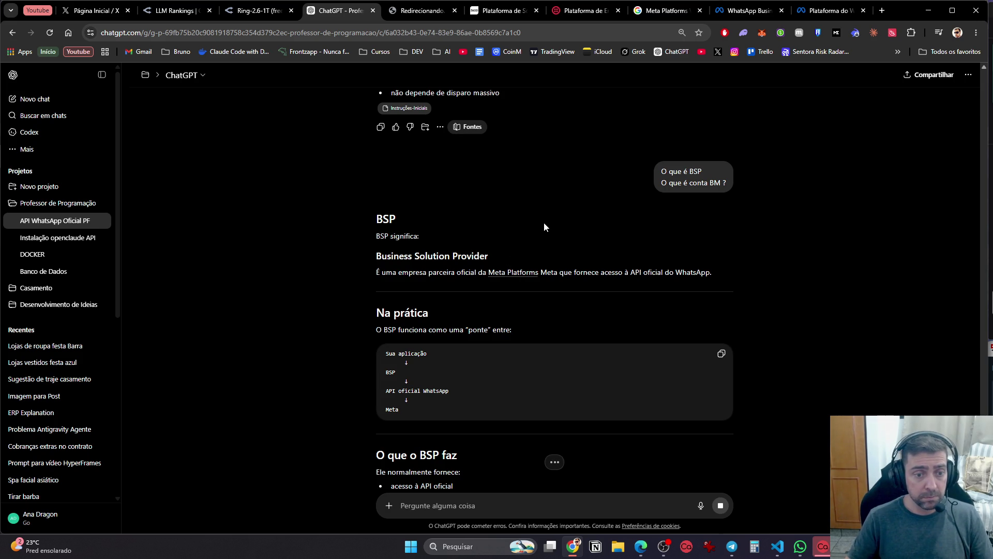
scroll(545, 227, "down", 5)
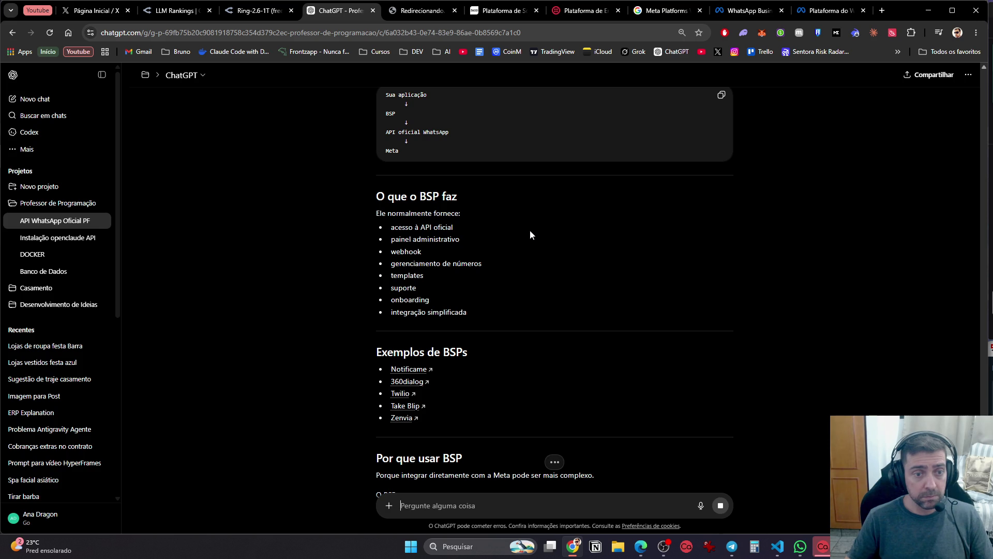
scroll(531, 231, "down", 4)
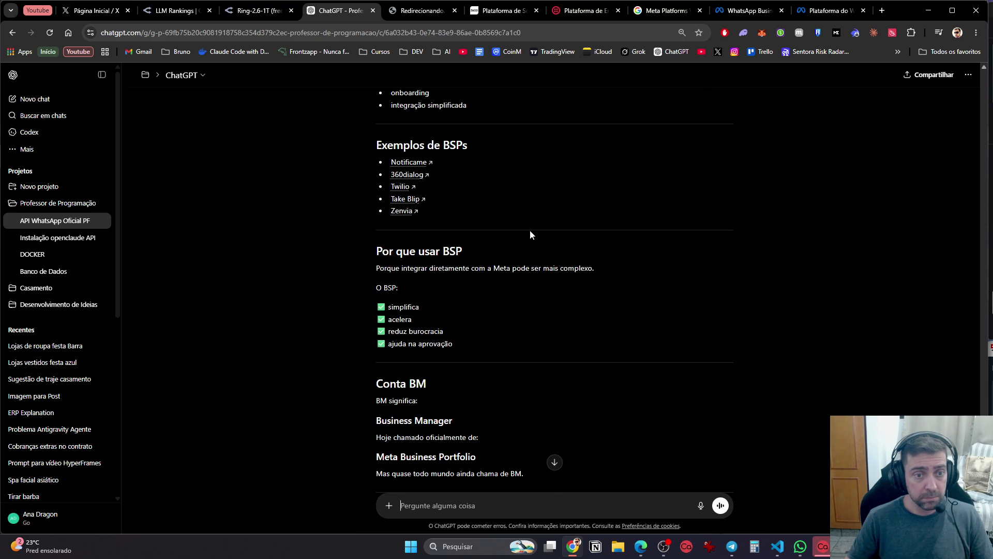
scroll(531, 233, "down", 3)
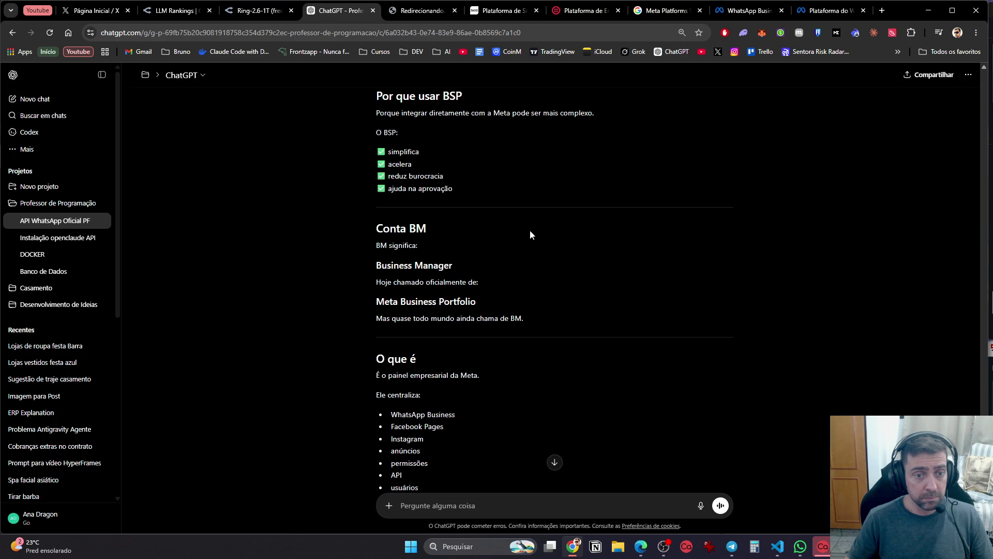
scroll(530, 231, "down", 3)
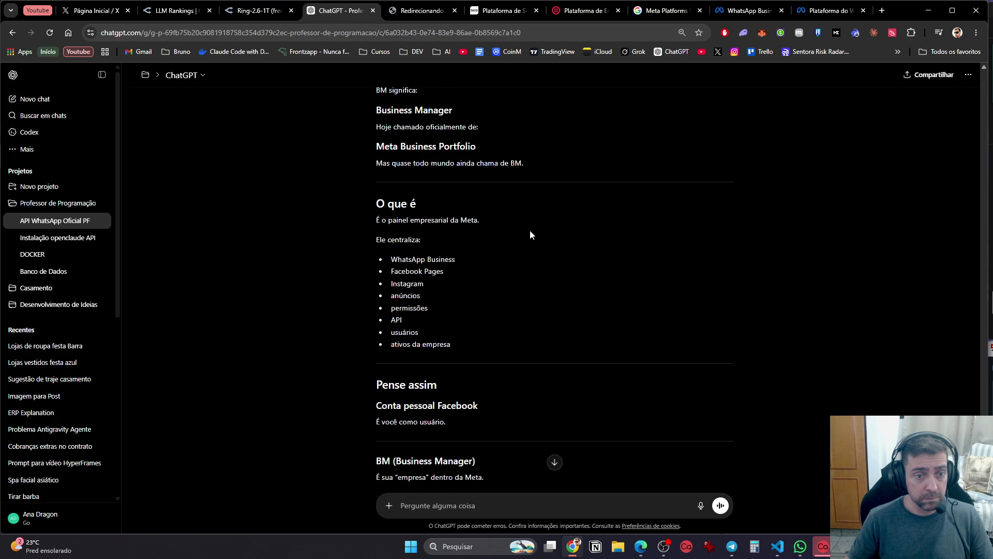
scroll(530, 235, "down", 4)
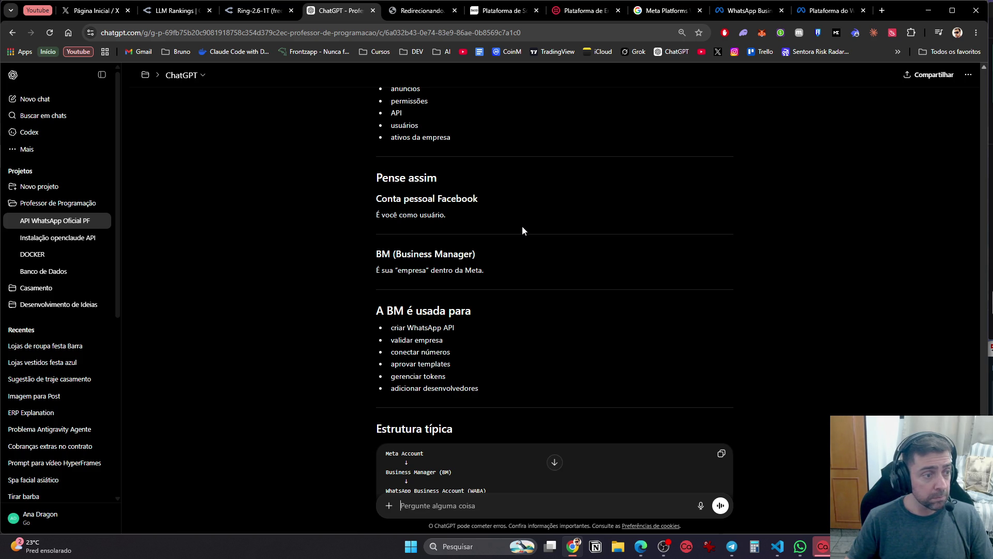
scroll(530, 241, "down", 1)
scroll(531, 243, "down", 3)
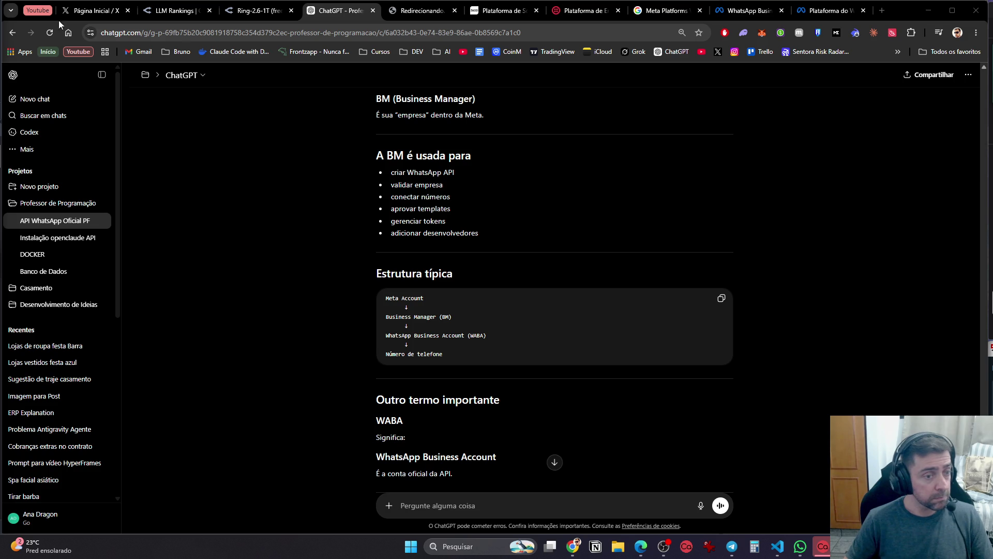
Step: Scroll NotificaMe's site through its integrations, LGPD and Meta Partner sections down to the plans
left_click(402, 15)
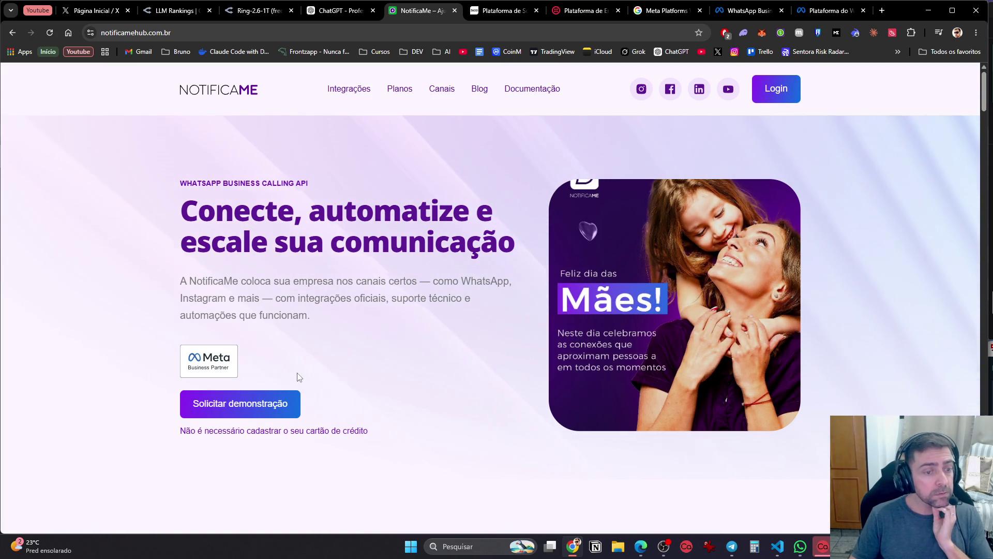
scroll(308, 395, "down", 8)
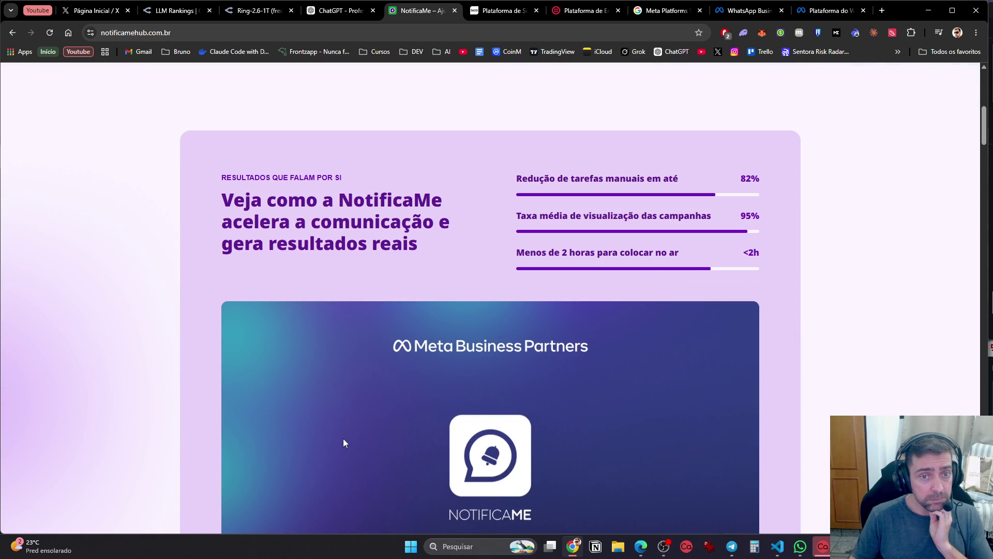
scroll(343, 443, "down", 4)
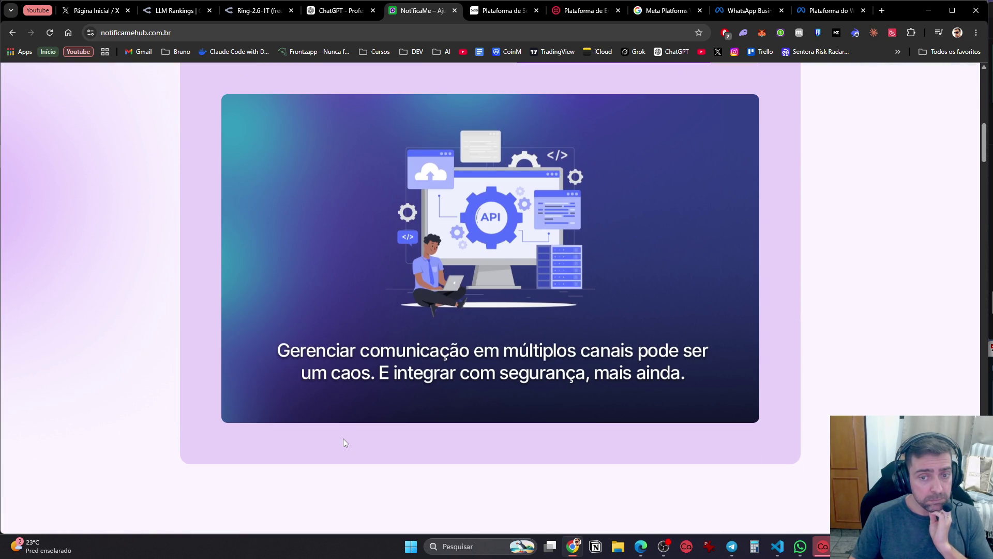
scroll(344, 443, "down", 7)
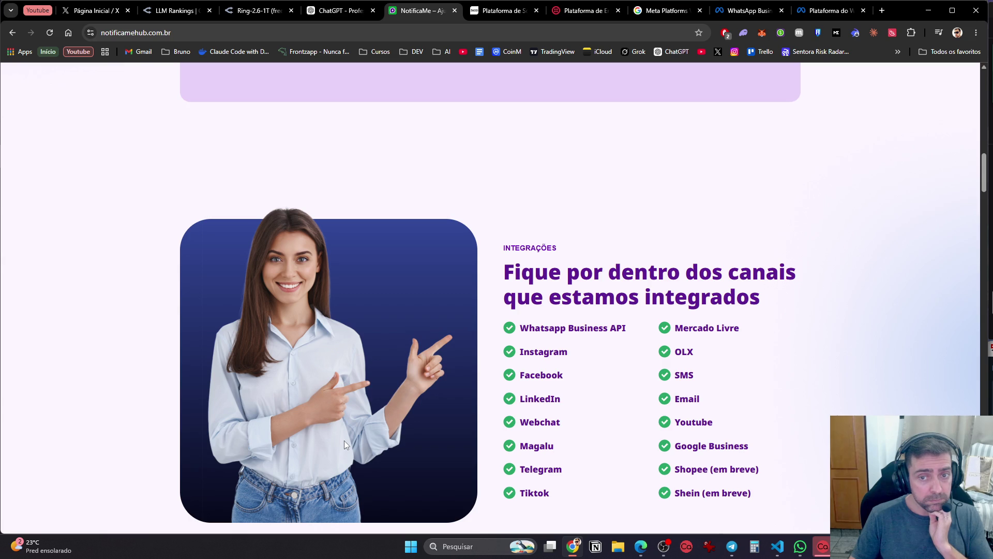
scroll(345, 444, "down", 2)
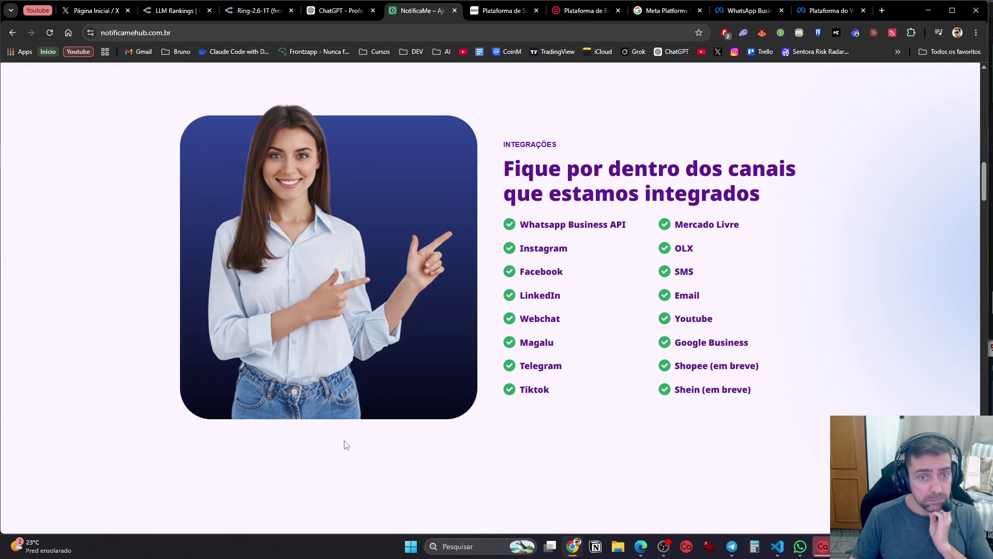
scroll(346, 445, "down", 9)
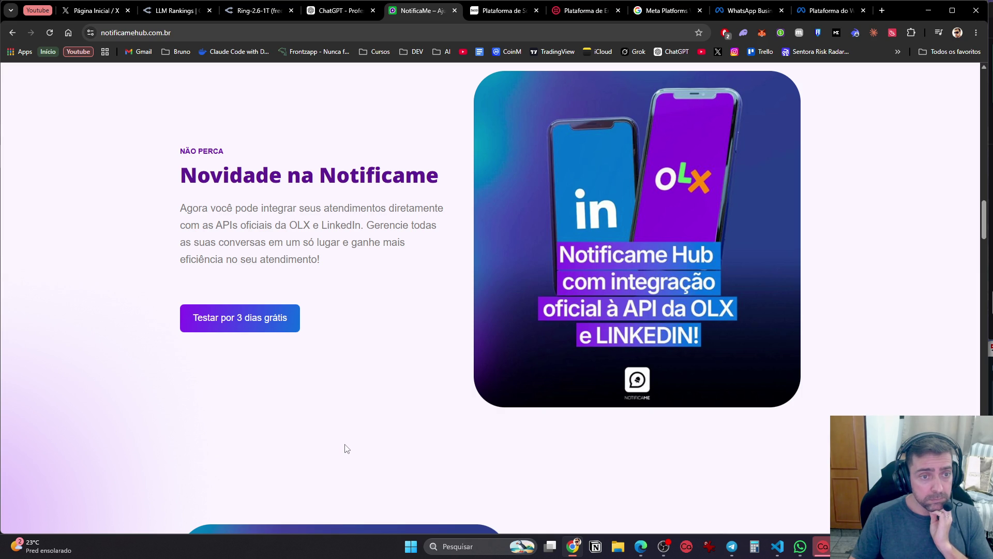
scroll(346, 449, "down", 9)
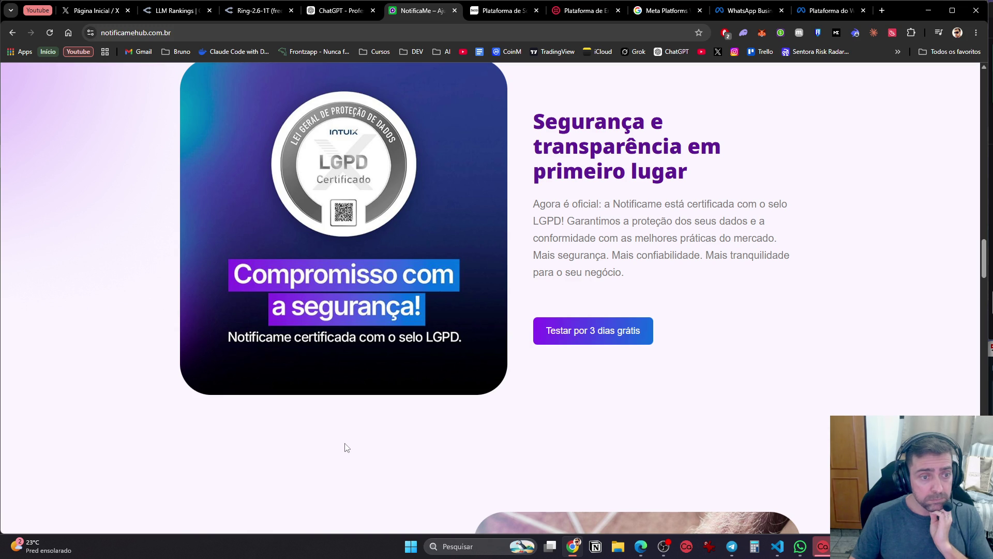
scroll(346, 448, "up", 10)
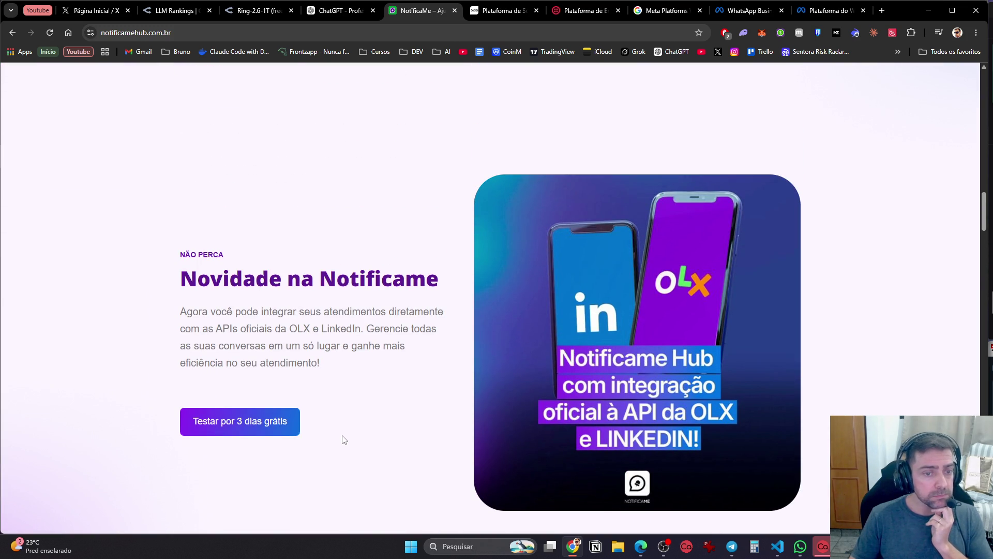
scroll(344, 443, "down", 3)
scroll(344, 444, "down", 5)
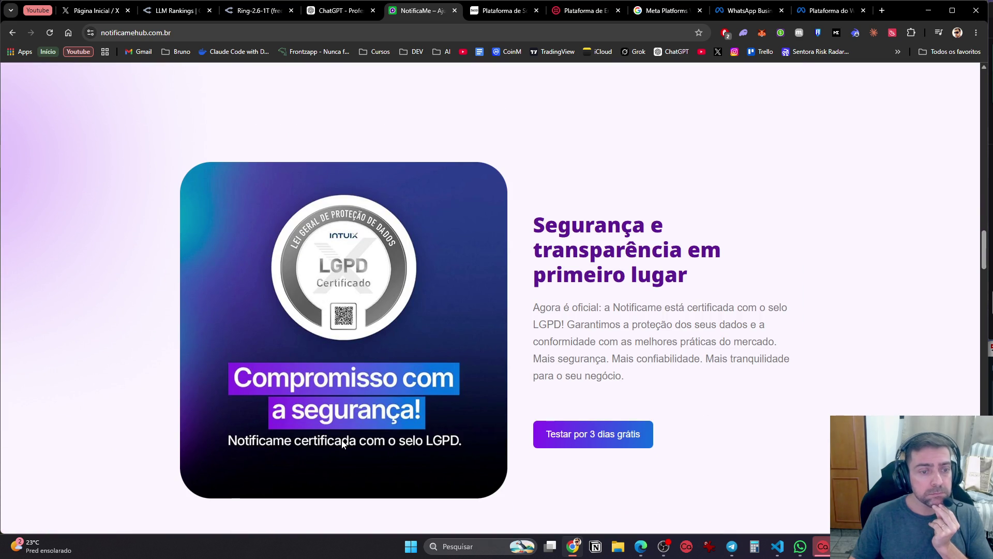
scroll(343, 444, "down", 5)
scroll(344, 444, "down", 2)
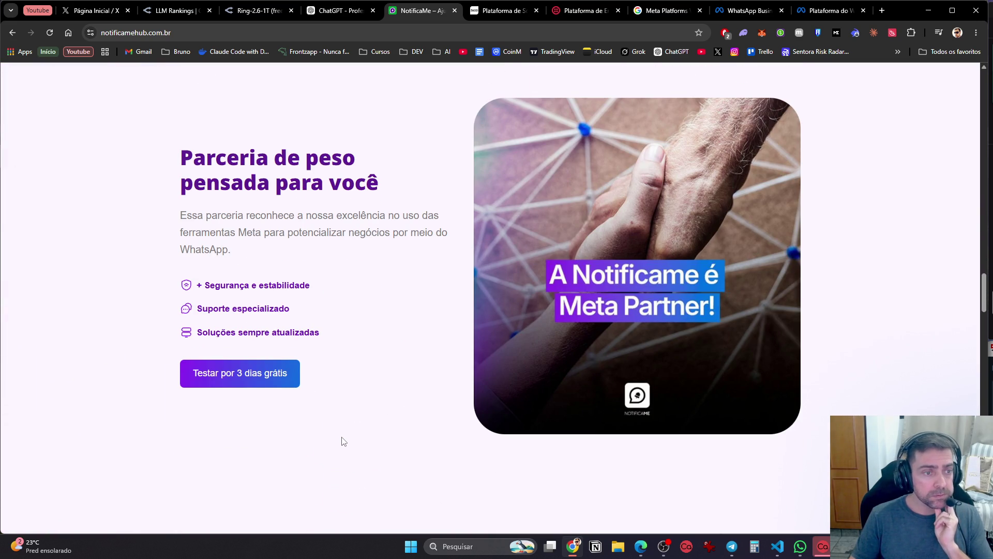
scroll(343, 441, "down", 5)
scroll(341, 441, "down", 3)
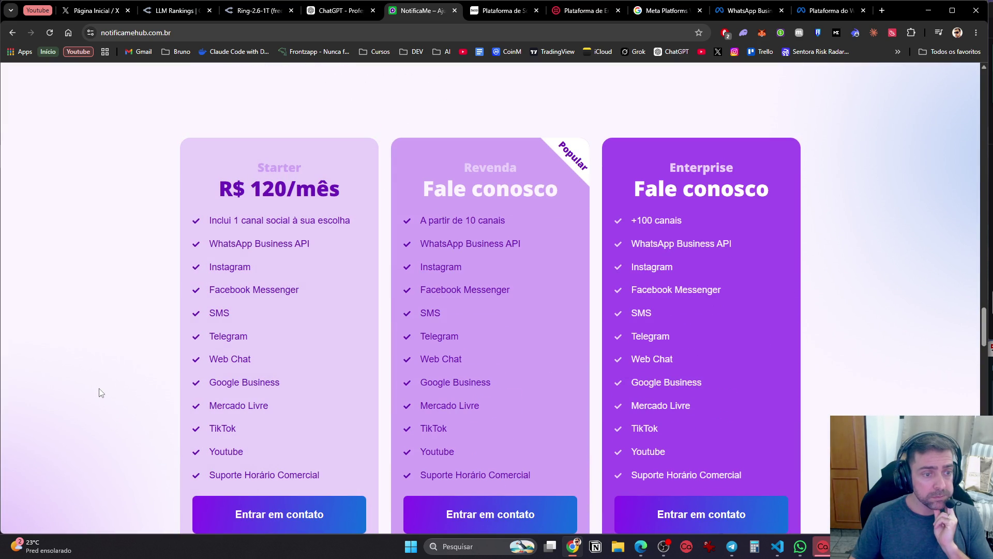
Step: Scroll to NotificaMe's plan prices and the channel activation fee note
scroll(101, 393, "down", 6)
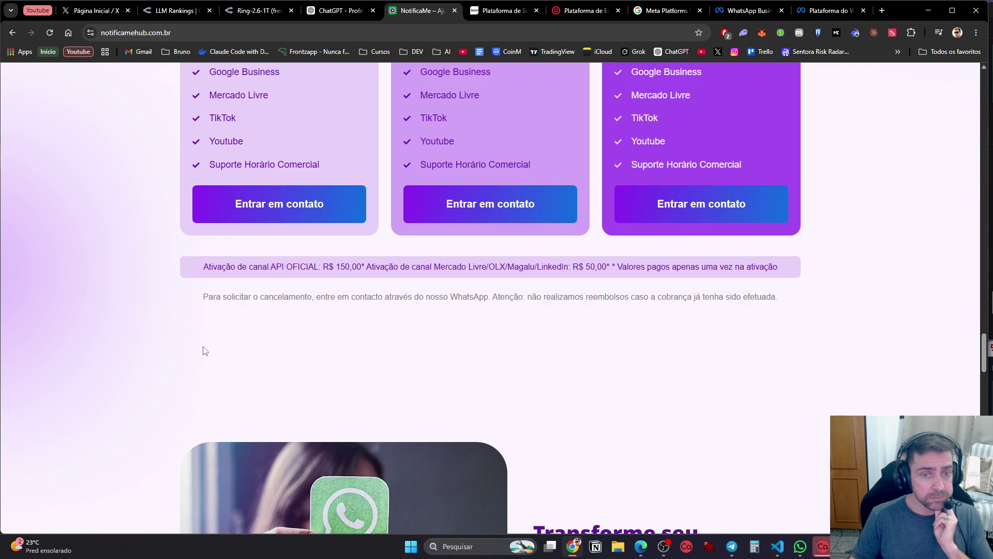
scroll(205, 351, "down", 5)
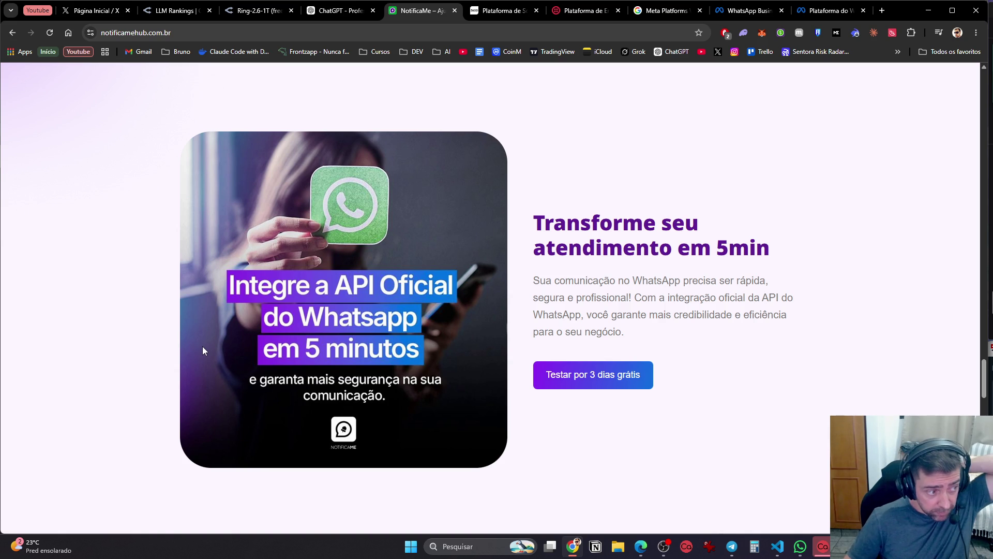
scroll(203, 351, "down", 6)
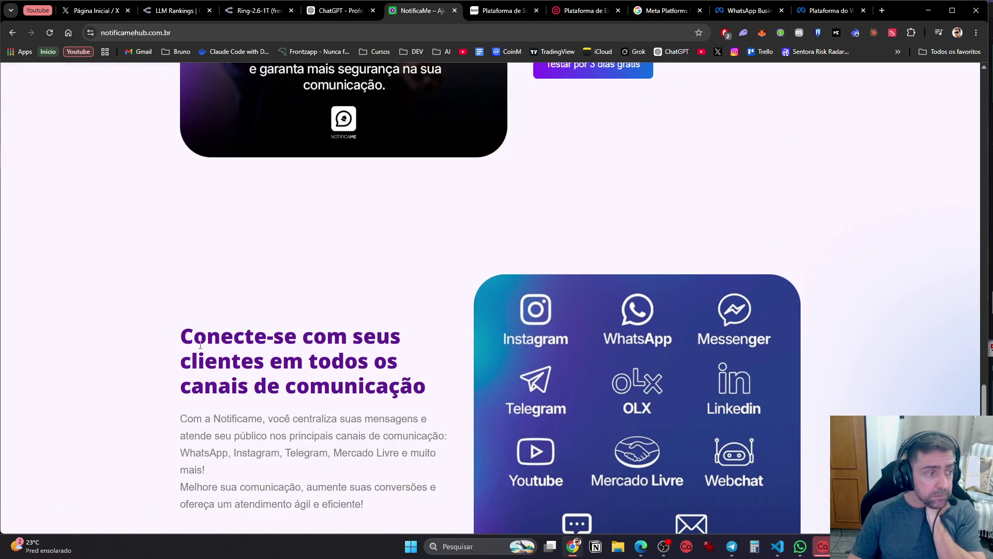
Step: Launch Firefox from the Windows search
key("super")
type("fd")
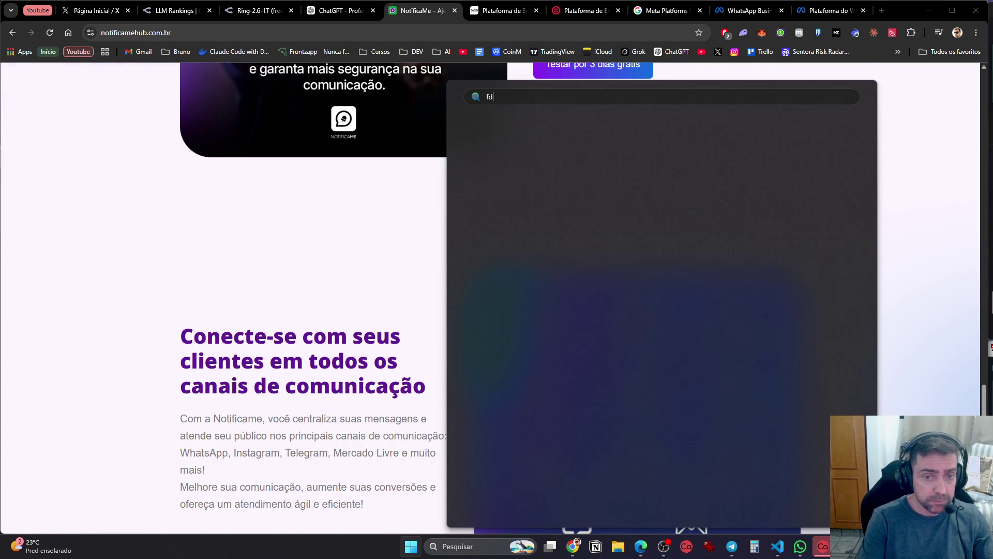
key("BackSpace")
type("irefox")
key("Return")
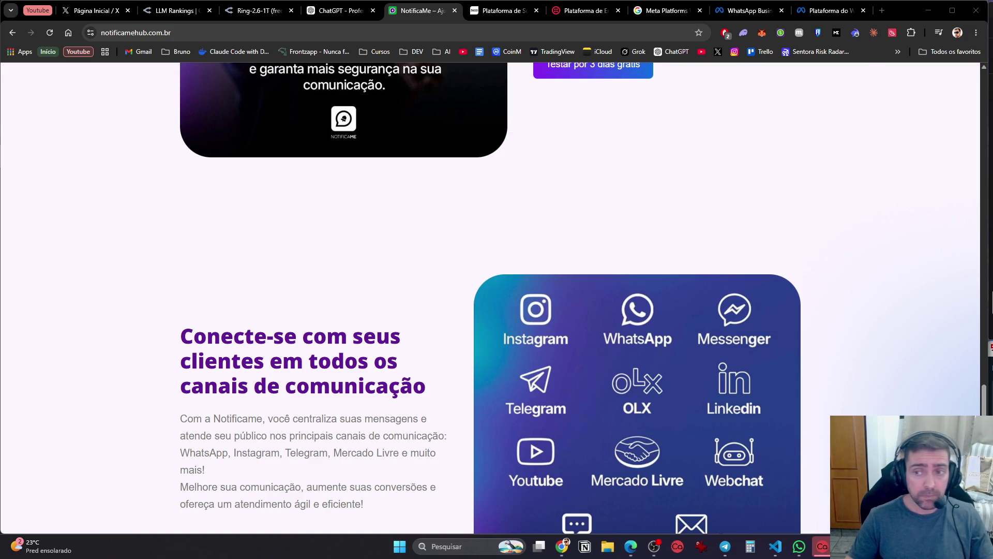
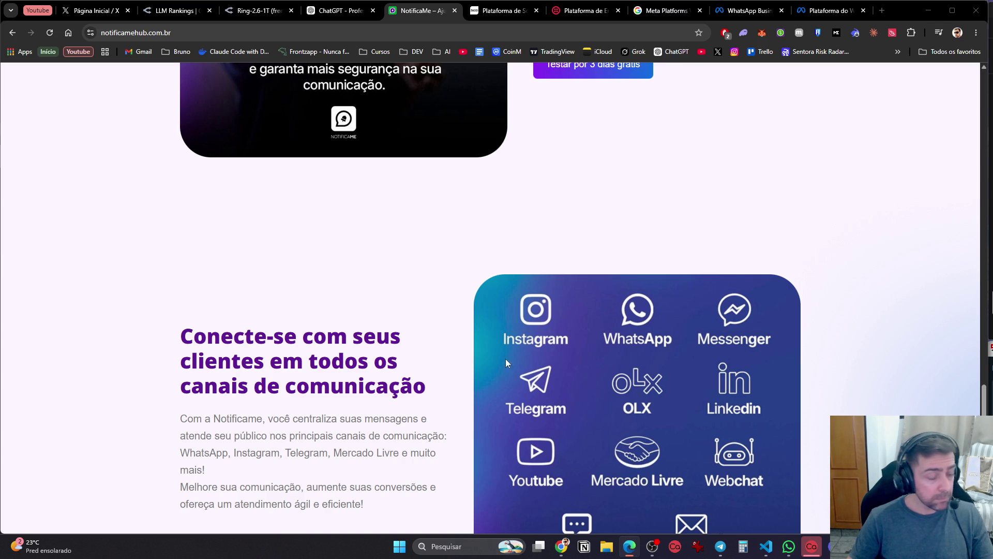
Step: Scroll the current page, then look over the 360dialog, Twilio, Meta search and WhatsApp docs tabs
left_click(653, 548)
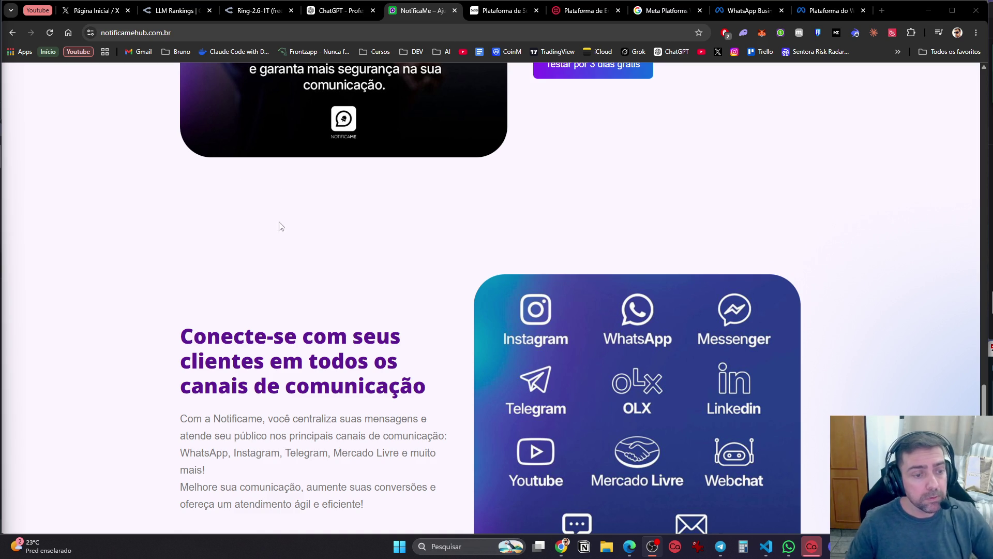
scroll(286, 244, "down", 1)
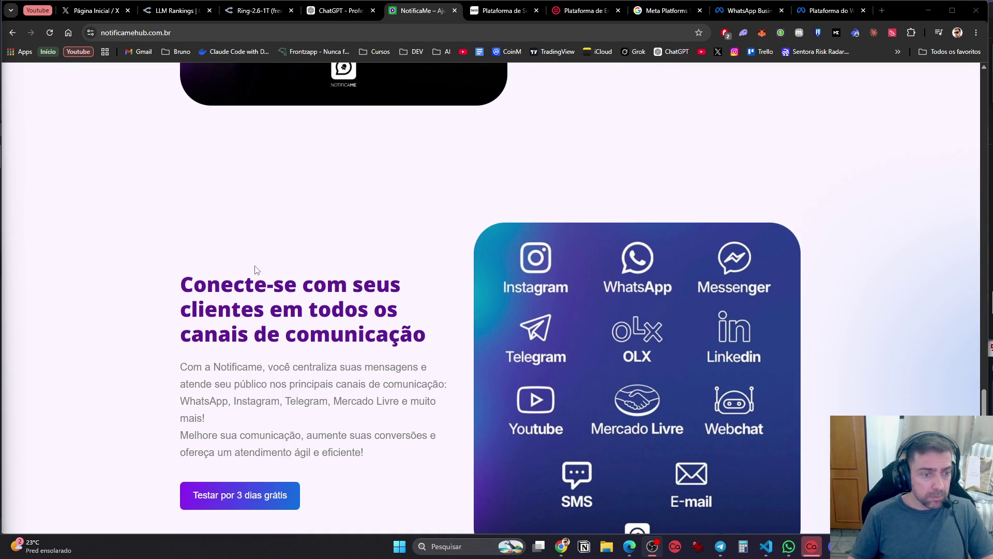
scroll(295, 271, "down", 4)
scroll(384, 377, "down", 4)
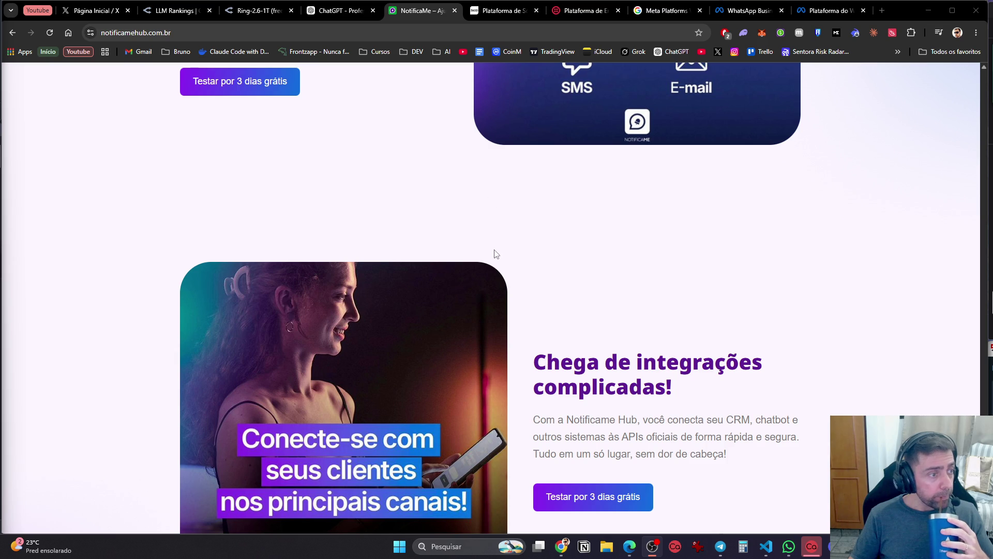
scroll(496, 248, "down", 4)
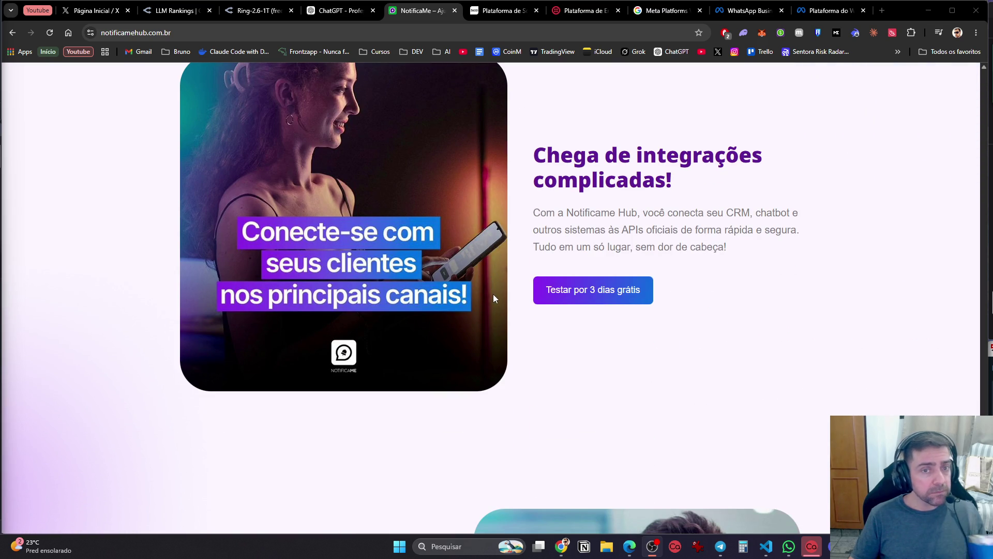
scroll(493, 292, "down", 5)
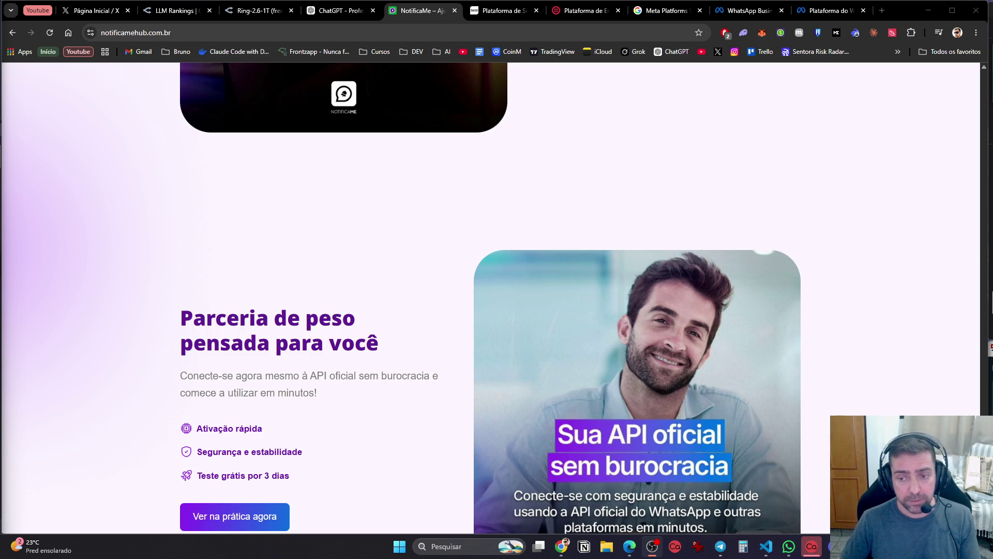
scroll(906, 91, "down", 5)
scroll(906, 91, "up", 15)
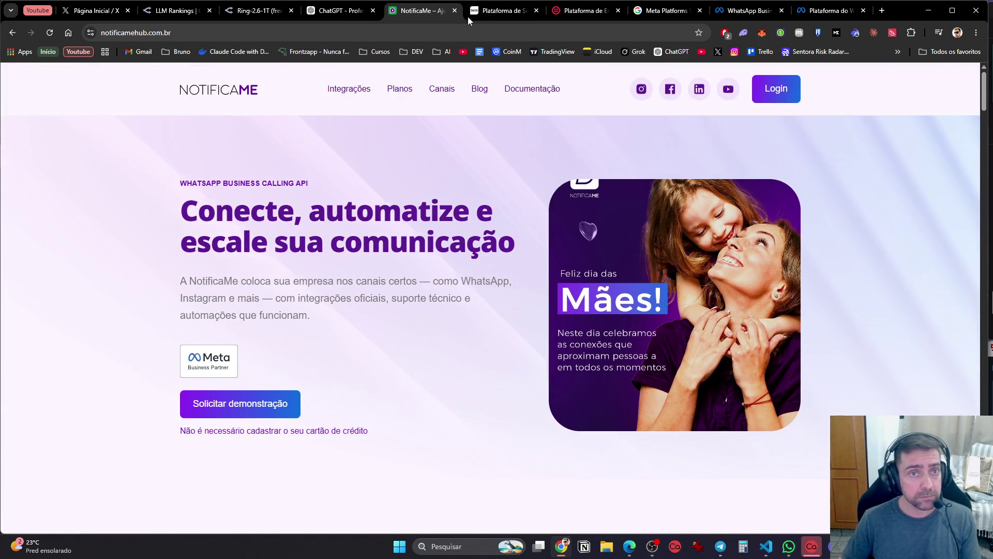
left_click(504, 10)
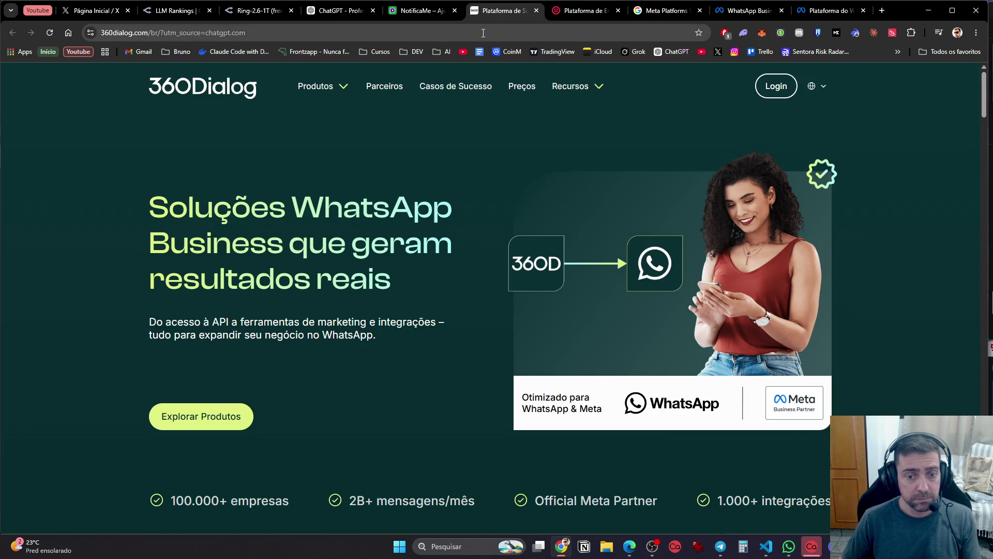
left_click(587, 12)
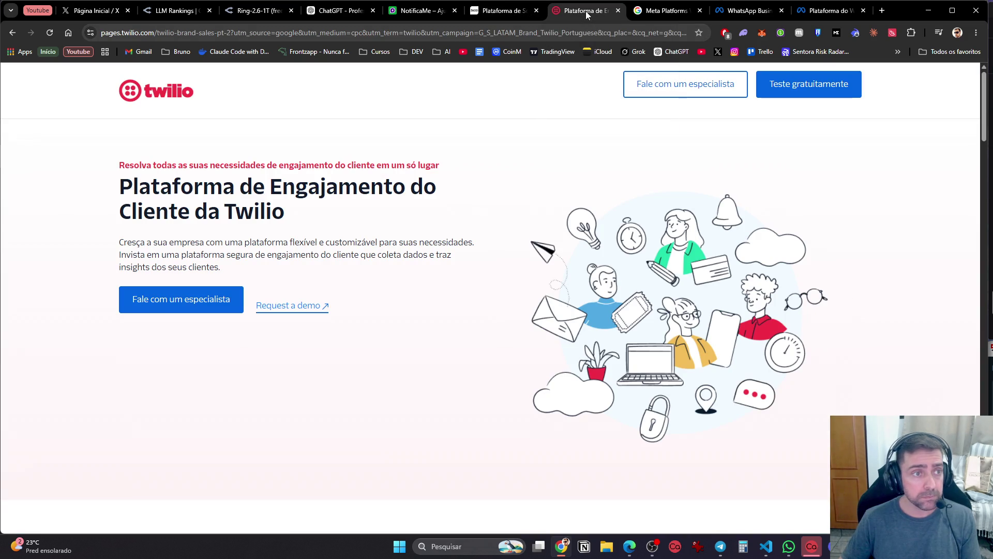
left_click(666, 10)
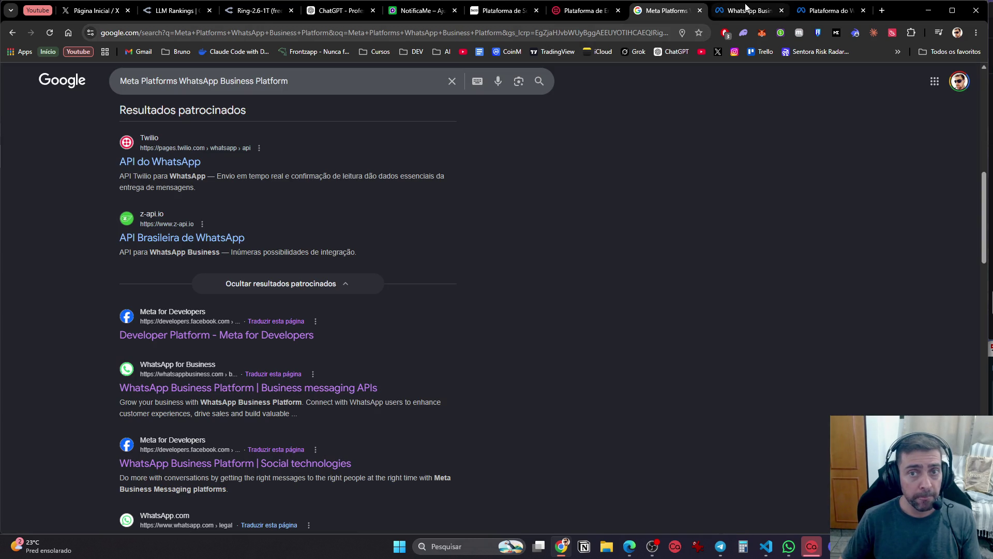
left_click(749, 11)
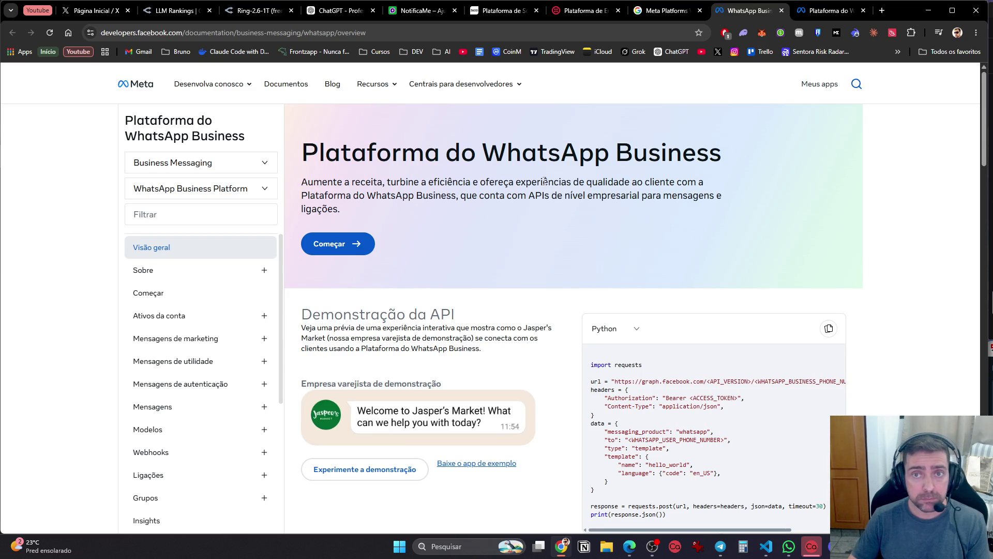
Step: Duplicate the WhatsApp docs tab and show it in split view beside the ChatGPT conversation
right_click(80, 160)
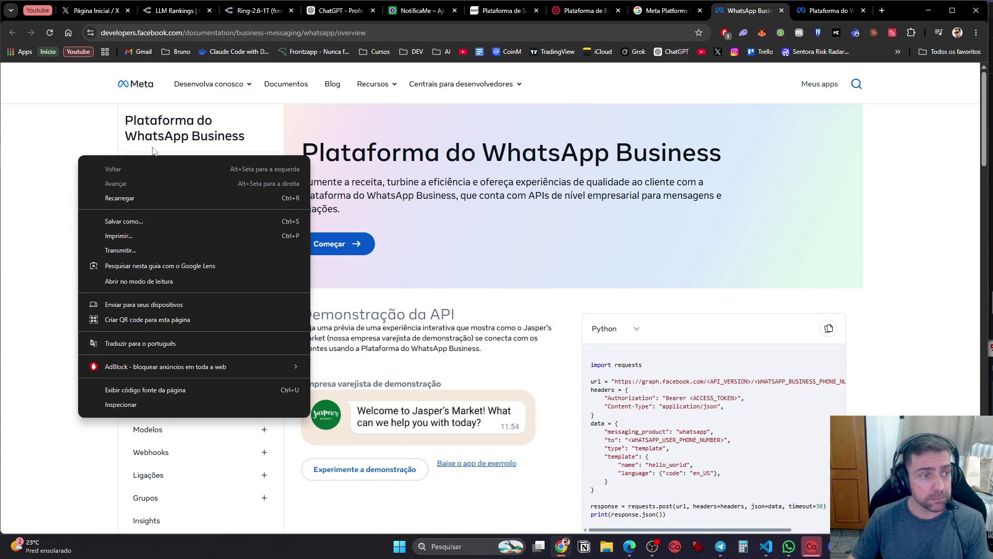
right_click(756, 11)
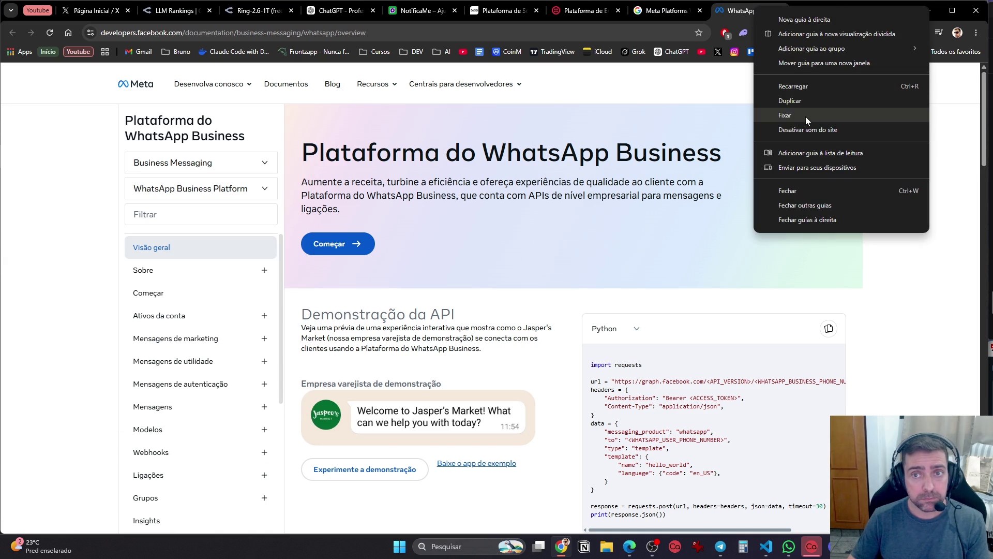
left_click(815, 99)
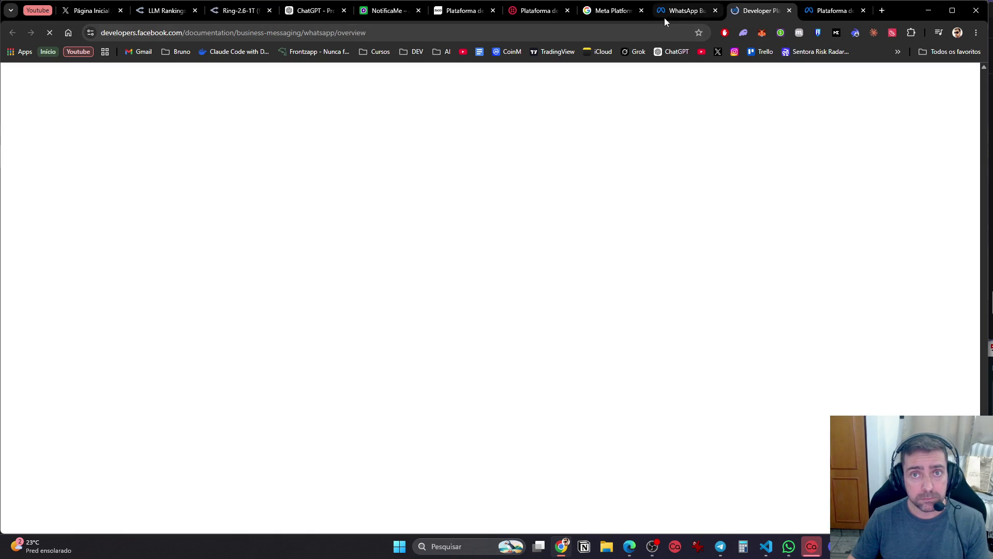
left_click(675, 11)
right_click(674, 12)
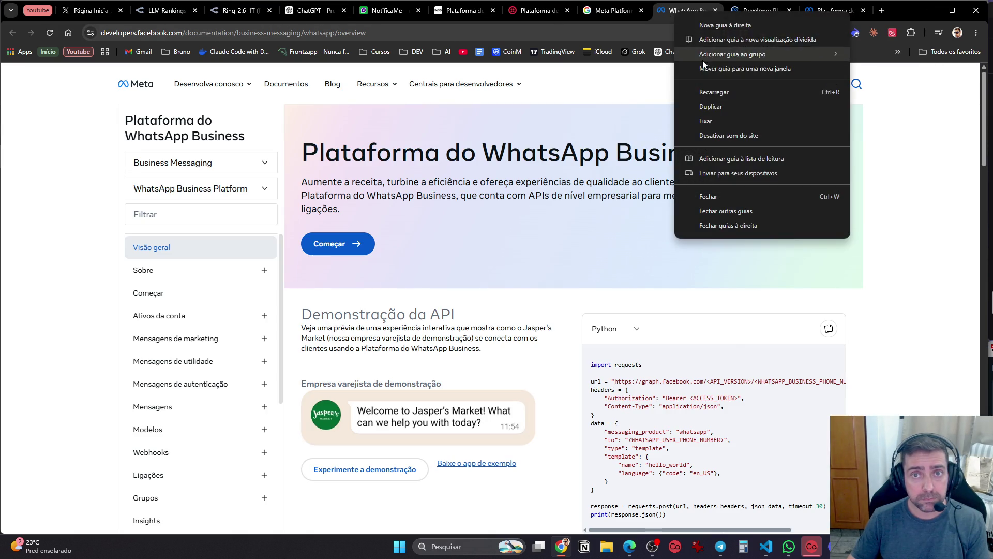
left_click(693, 35)
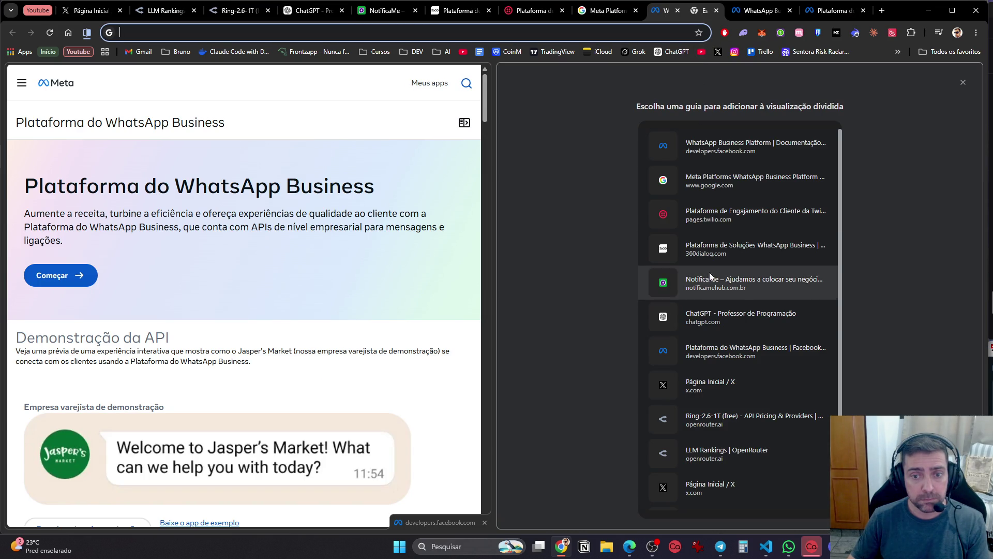
left_click(725, 316)
Step: Widen the WhatsApp docs pane, glance at the QR-code API demo, then open the Sobre a plataforma article
left_click_drag(492, 209, 725, 205)
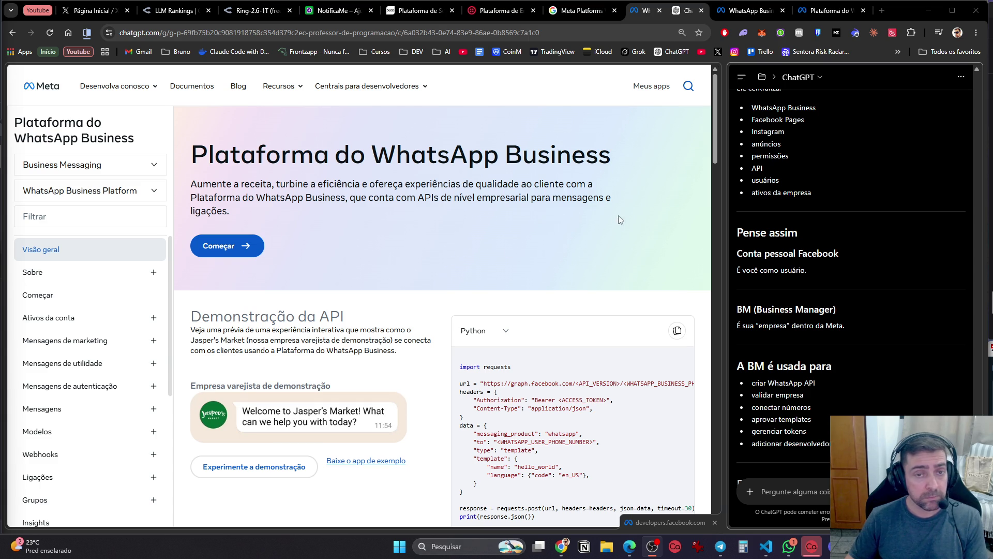
scroll(594, 217, "down", 2)
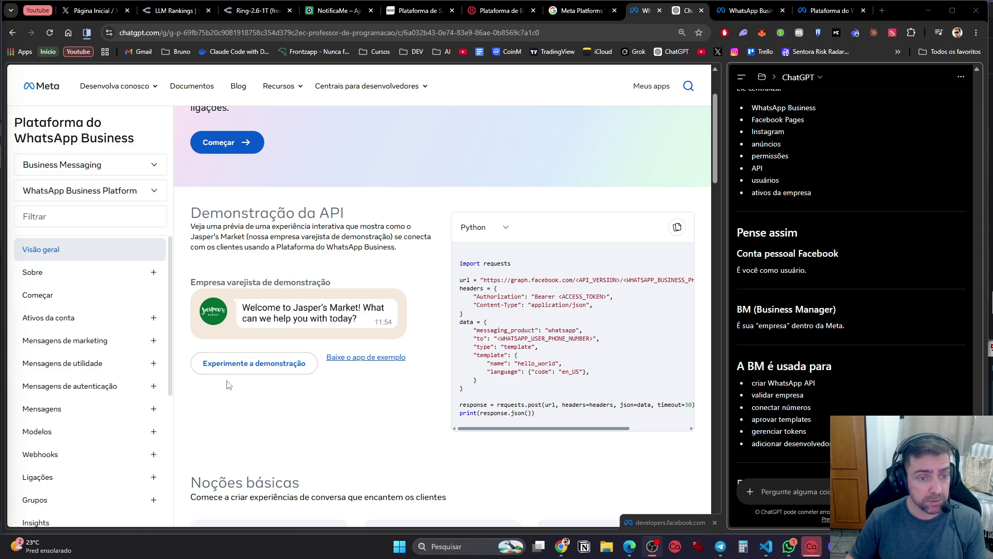
left_click(298, 367)
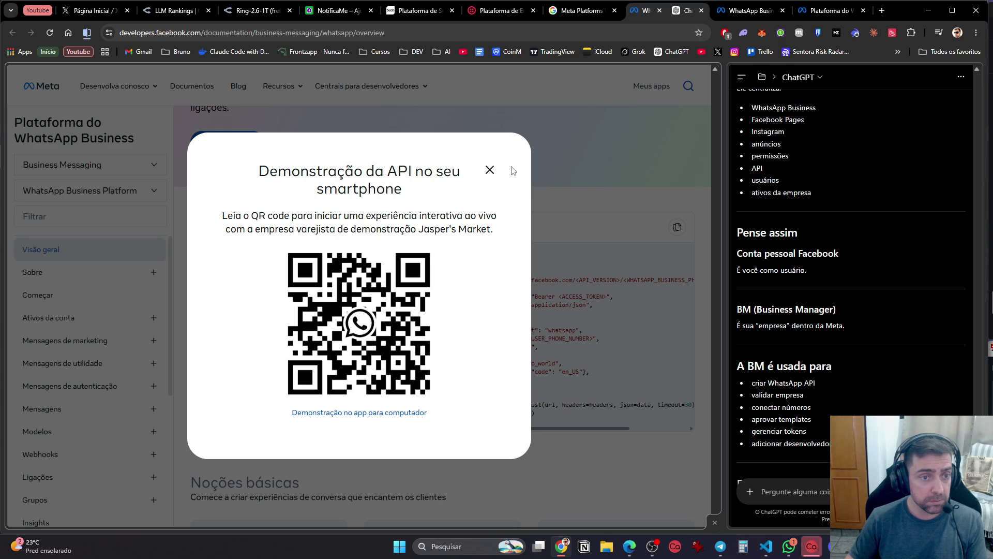
left_click(490, 170)
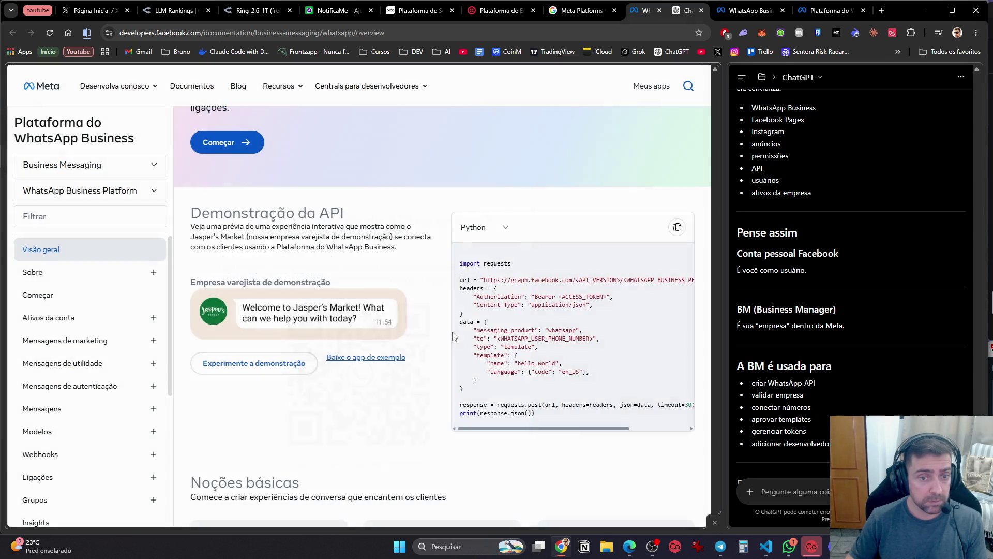
scroll(399, 443, "down", 3)
scroll(370, 423, "down", 2)
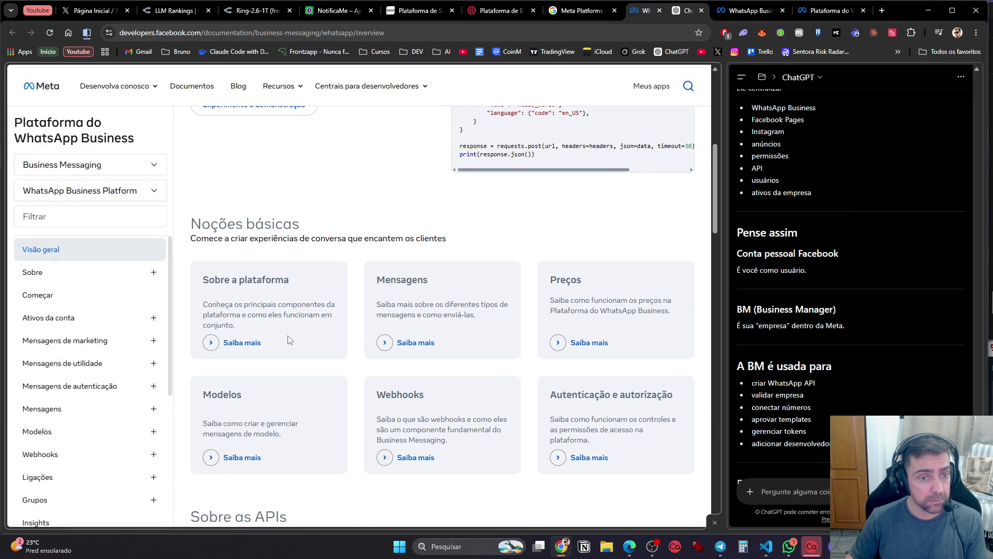
left_click(230, 343)
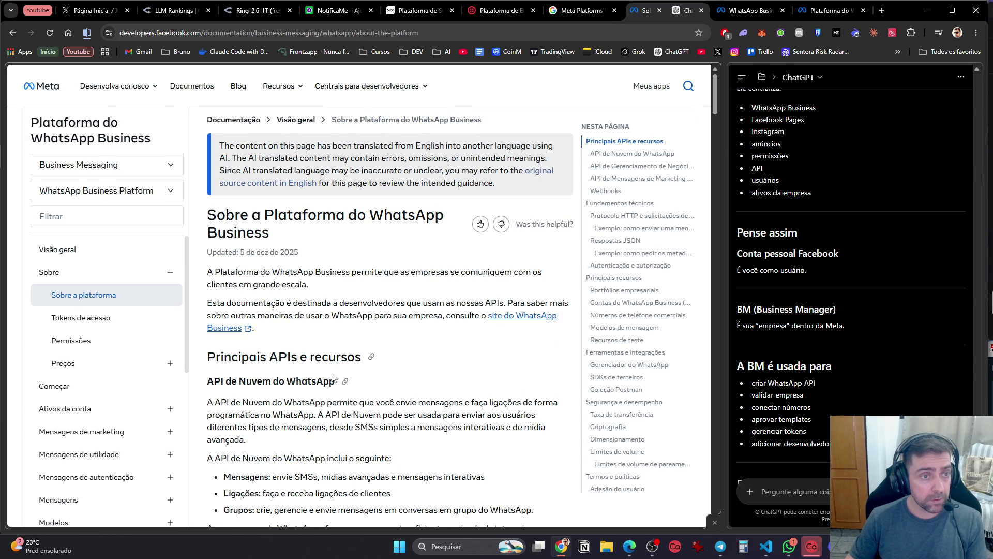
Step: Open the WhatsApp Business site in a background tab and read through the platform's API sections
scroll(355, 329, "down", 2)
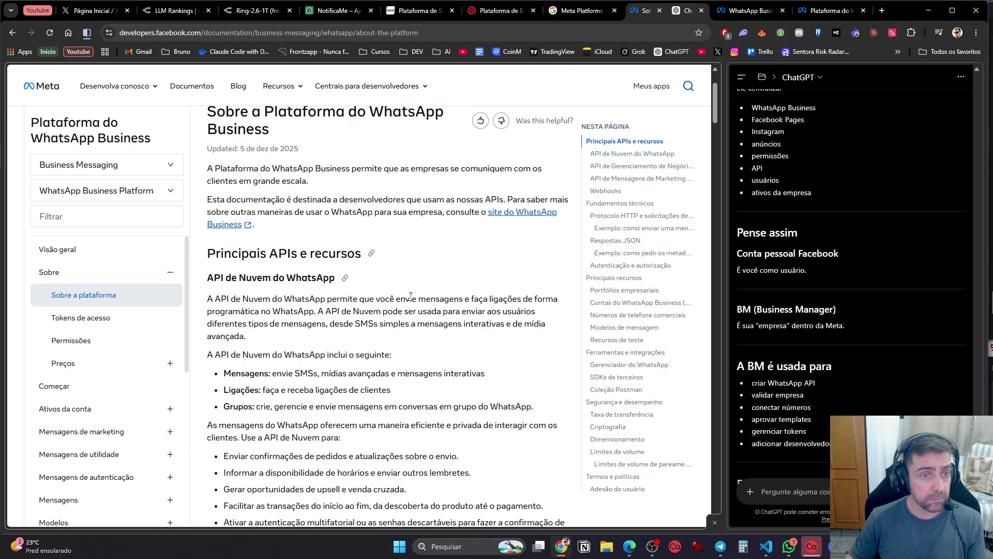
left_click(522, 216)
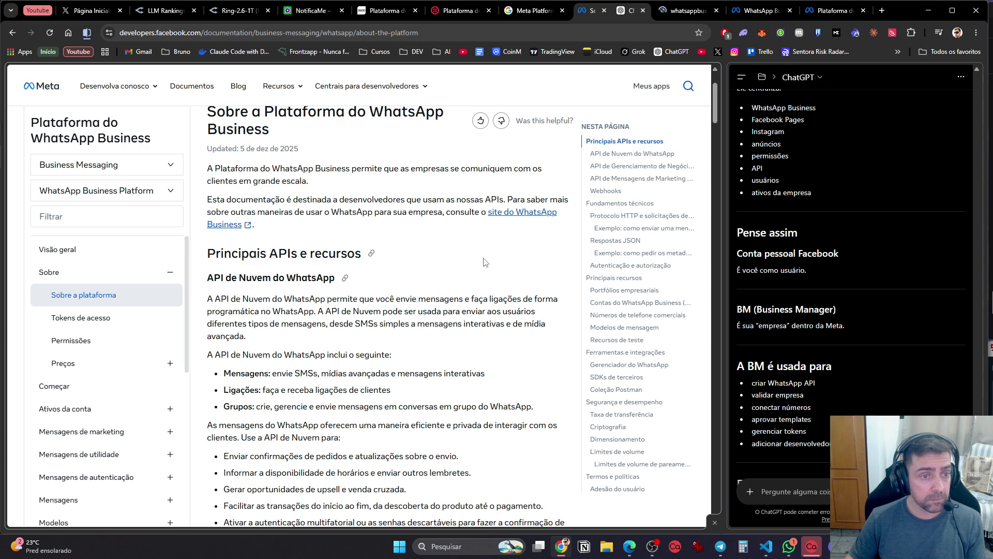
scroll(485, 261, "down", 2)
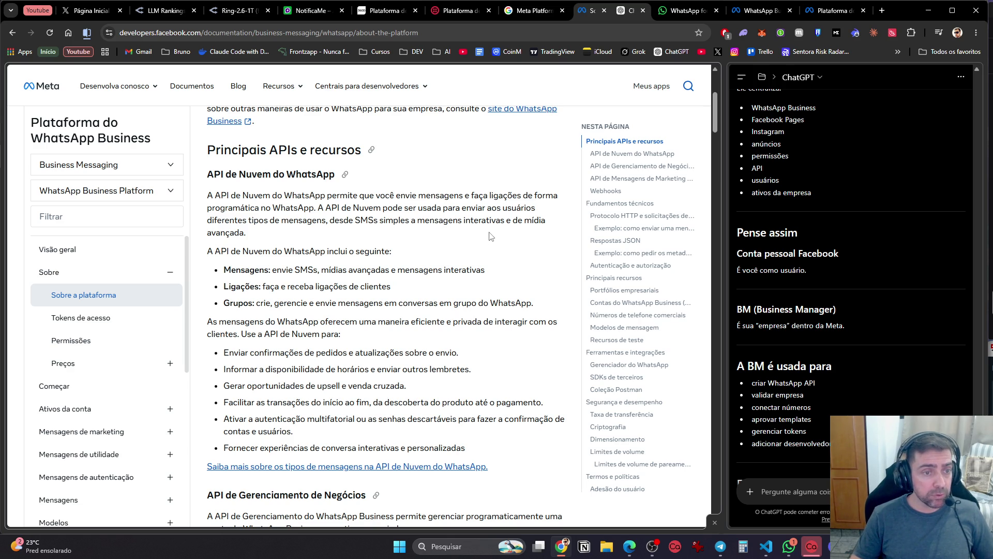
scroll(491, 236, "down", 2)
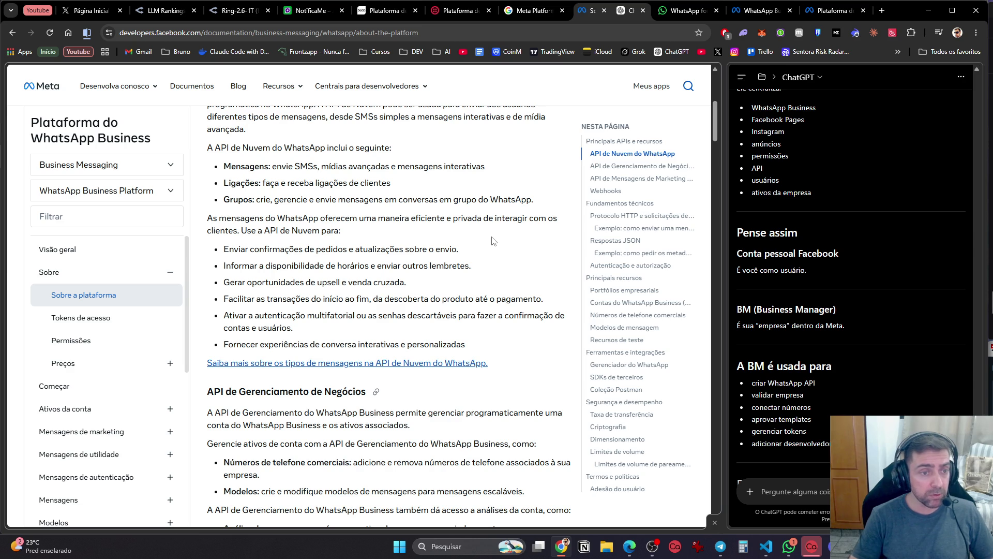
scroll(499, 249, "down", 4)
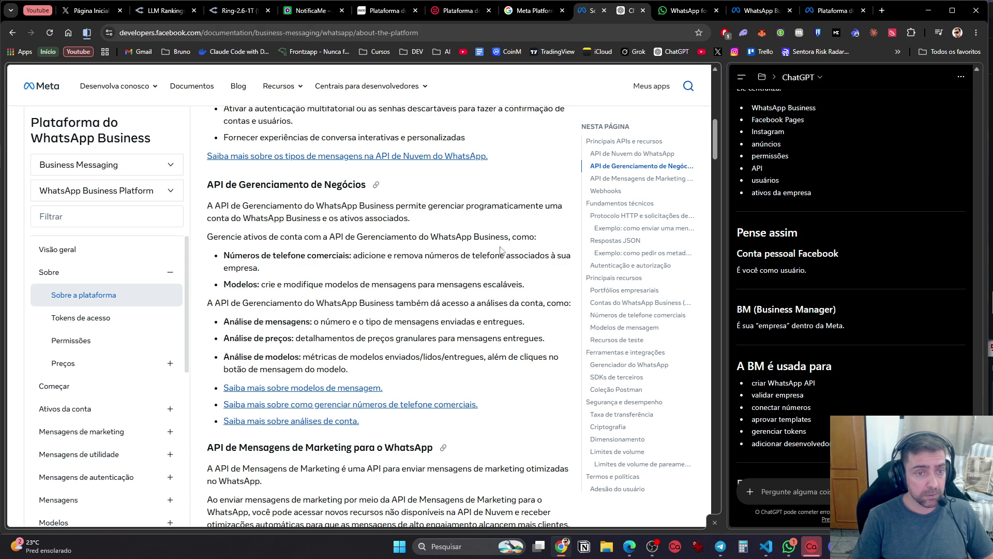
Step: Read the Sobre a plataforma article down to its end
scroll(455, 337, "down", 4)
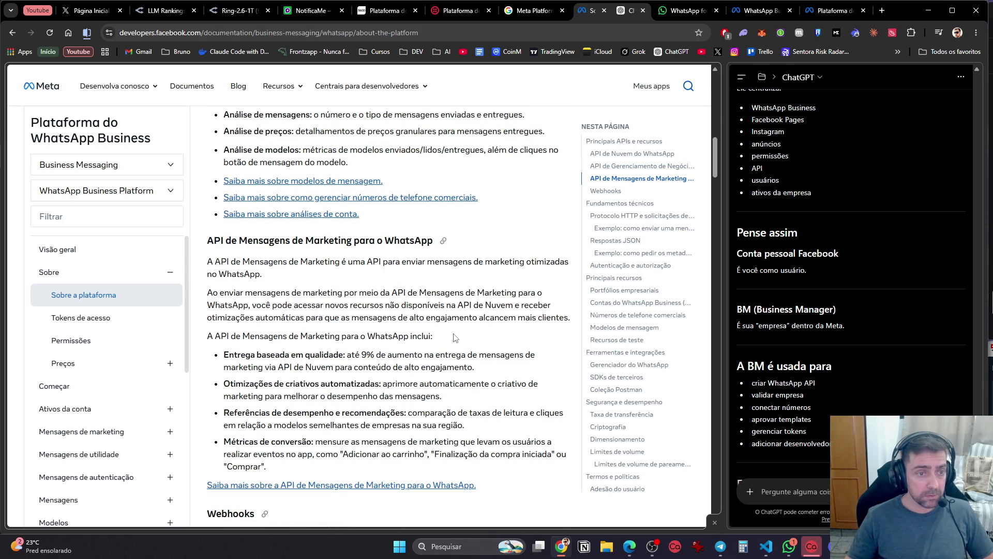
scroll(455, 338, "down", 5)
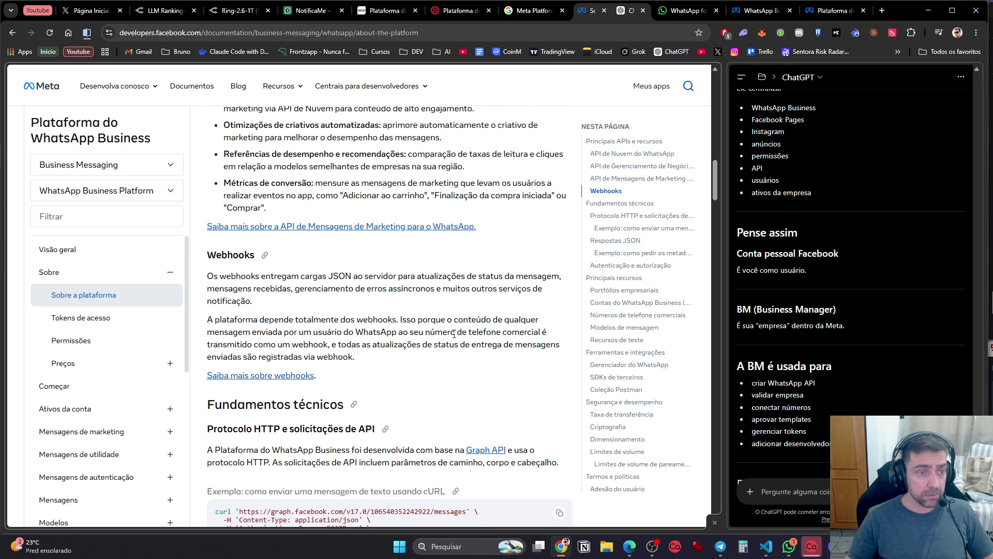
scroll(455, 334, "down", 4)
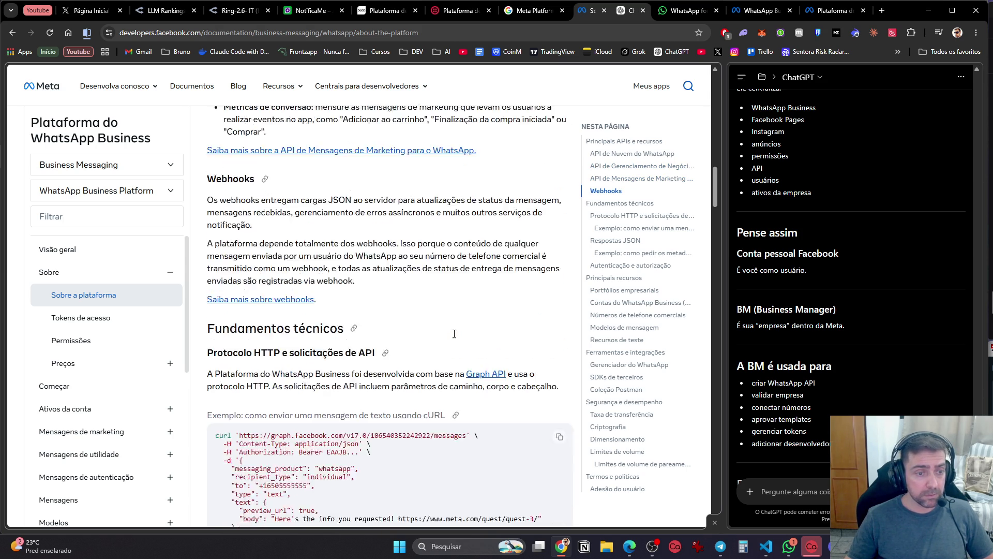
scroll(454, 337, "down", 11)
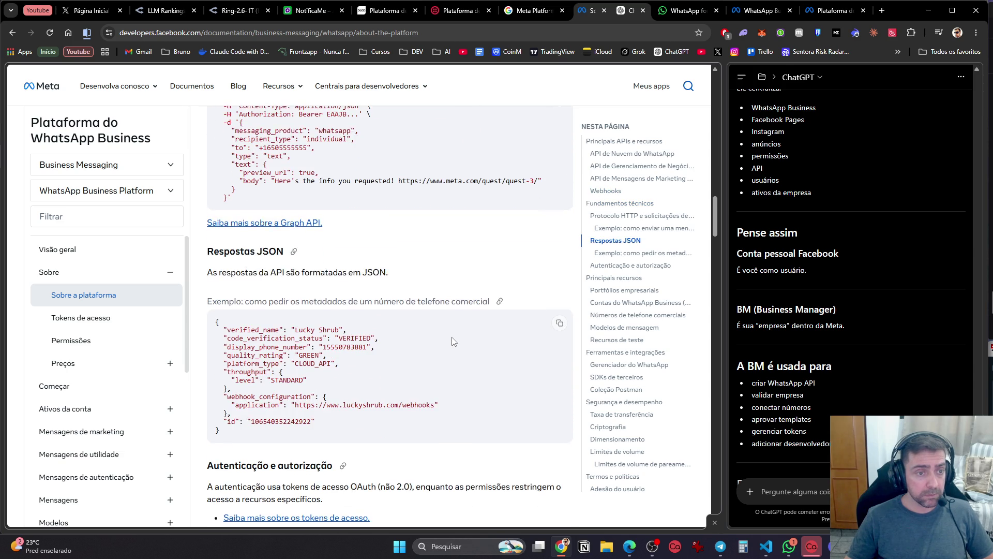
scroll(454, 342, "up", 3)
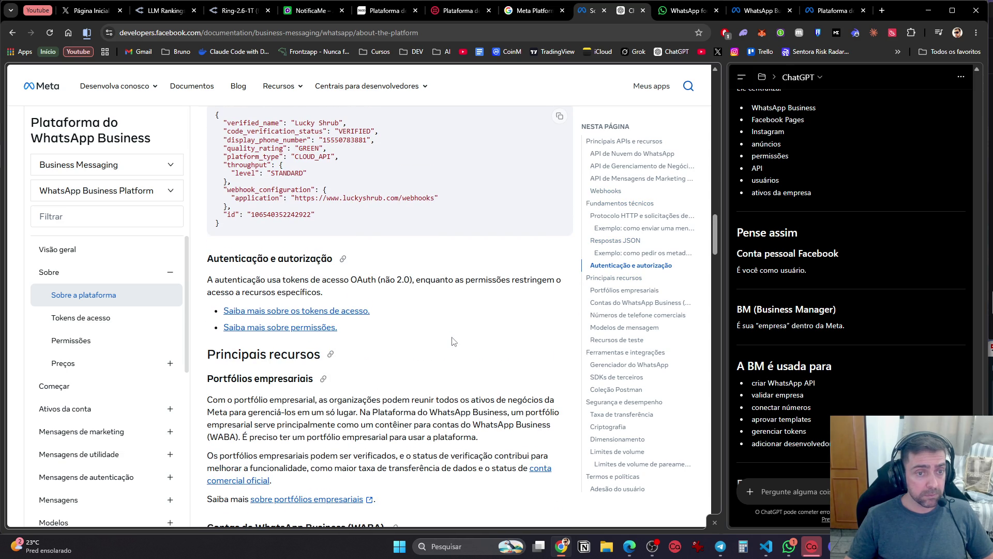
scroll(454, 341, "down", 3)
scroll(453, 342, "down", 3)
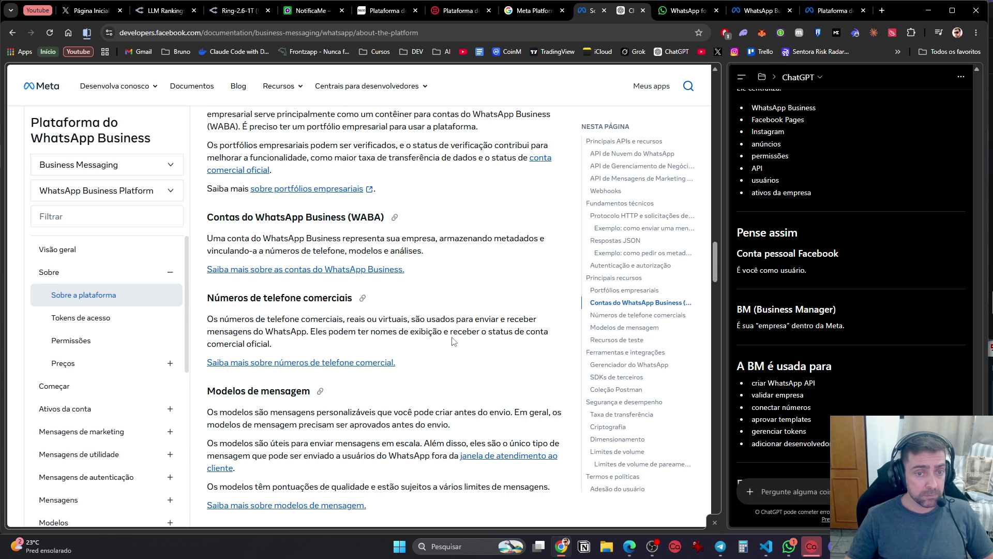
scroll(454, 341, "down", 3)
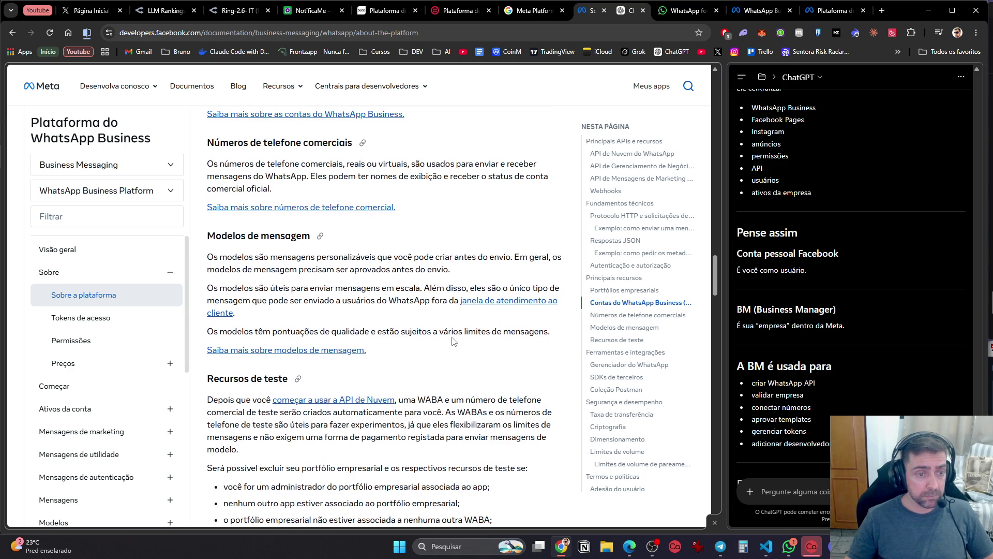
scroll(454, 341, "down", 8)
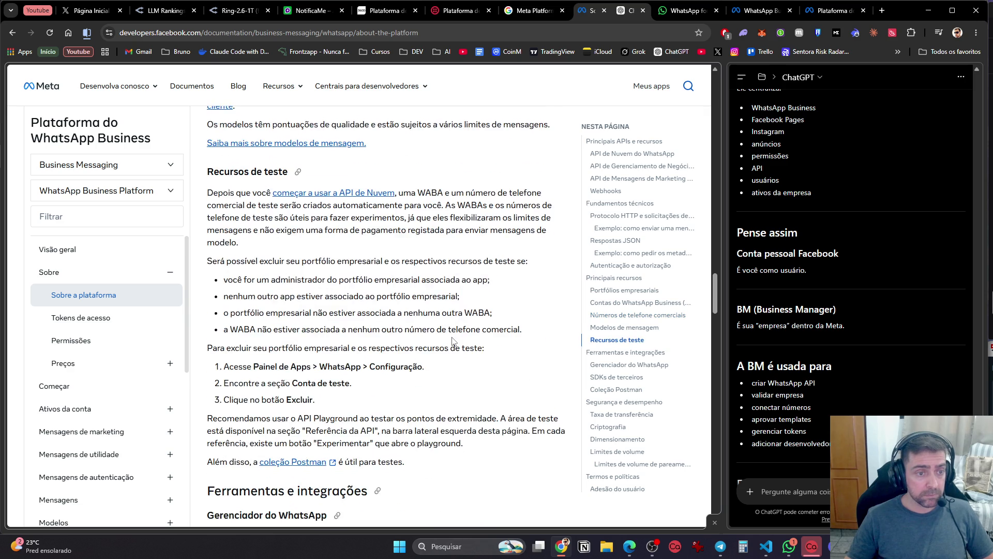
scroll(454, 342, "down", 5)
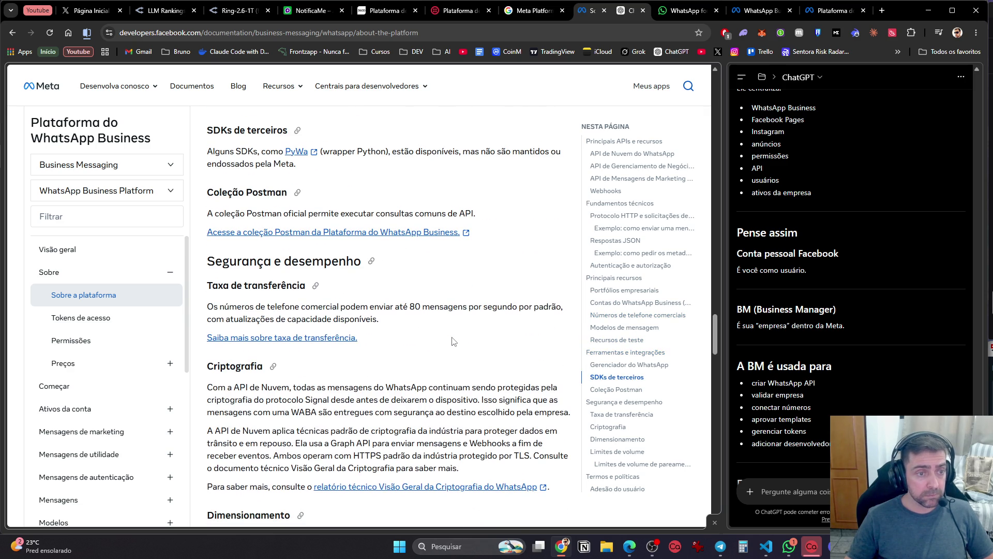
scroll(454, 342, "down", 3)
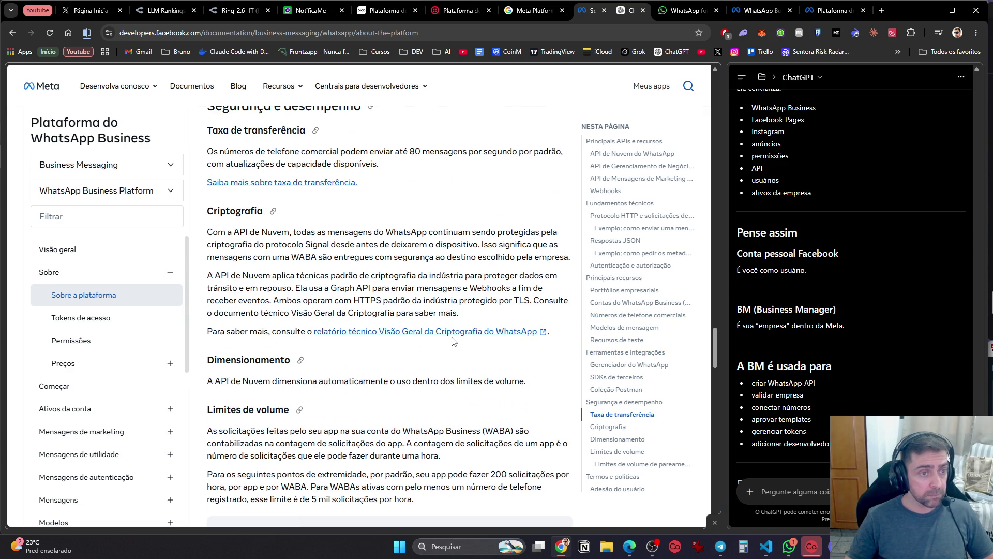
scroll(454, 342, "down", 3)
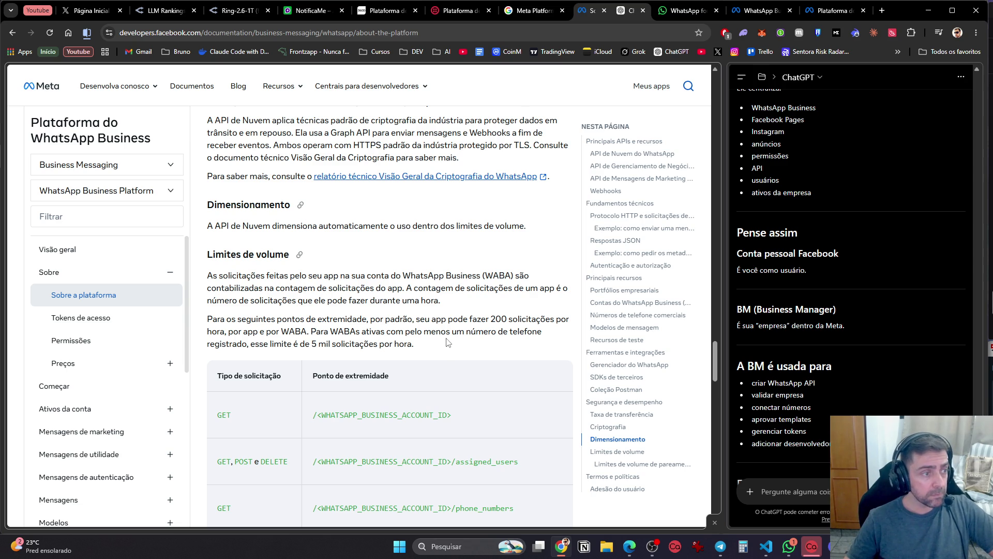
scroll(448, 342, "down", 10)
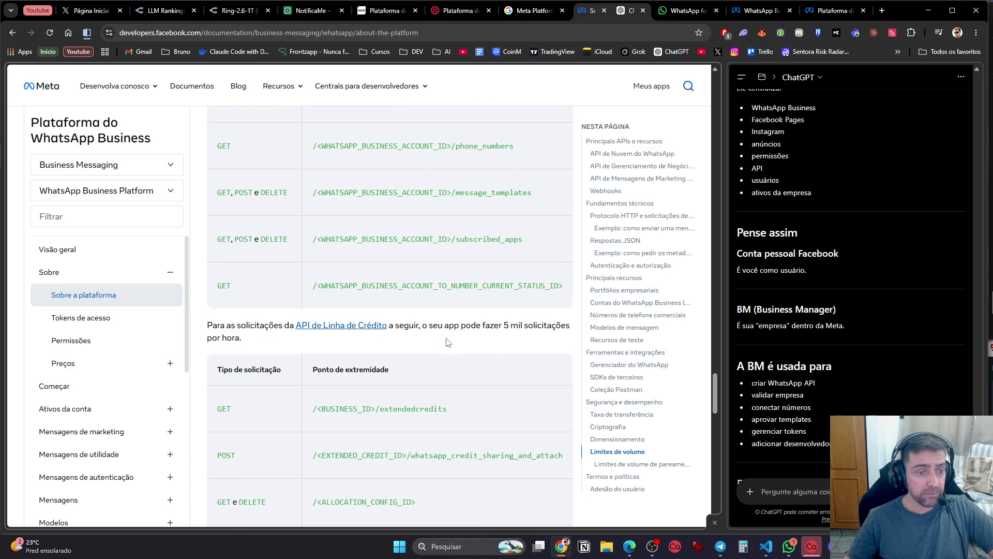
scroll(442, 353, "down", 5)
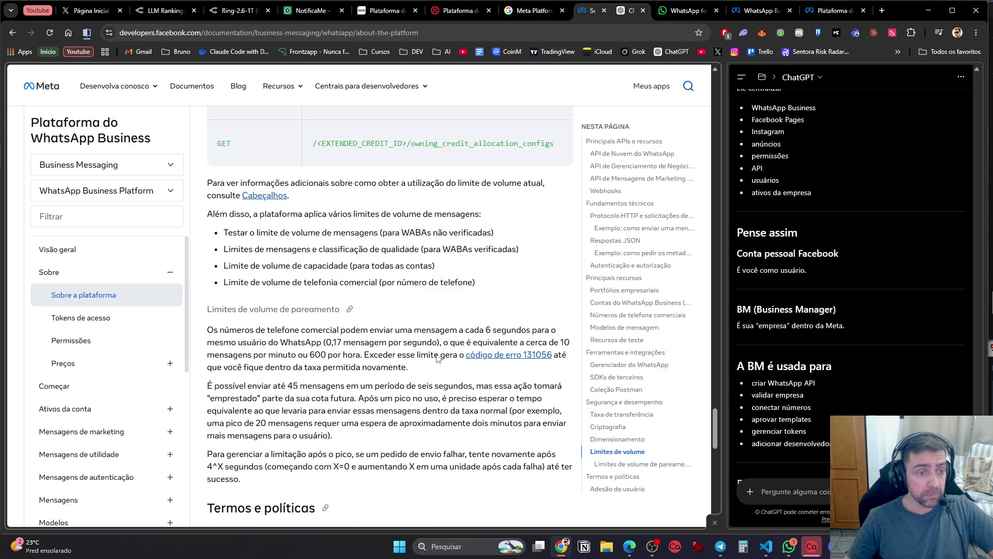
scroll(438, 358, "down", 5)
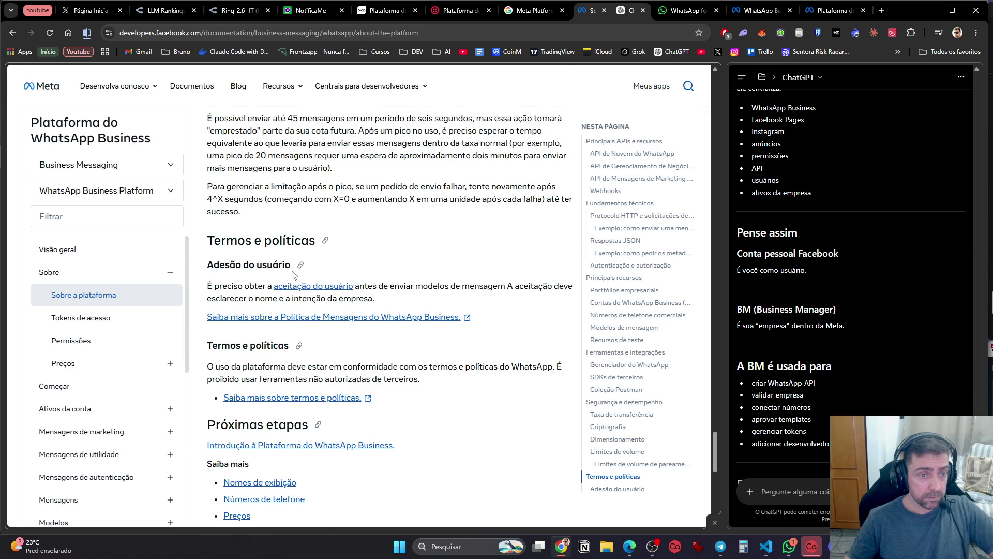
Step: Open the user opt-in article in a background tab and go to the WhatsApp Business pricing page
middle_click(312, 288)
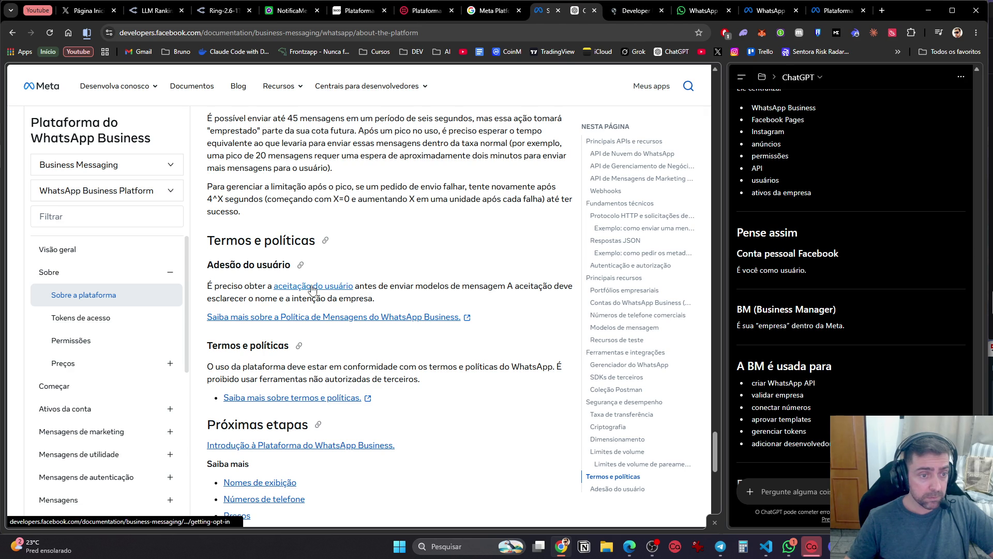
scroll(312, 289, "down", 4)
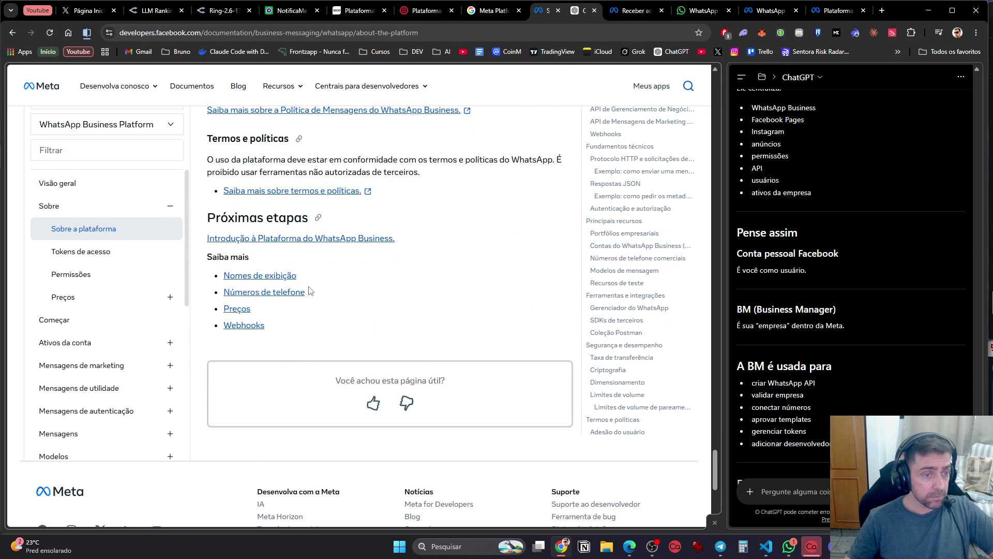
left_click(247, 308)
Step: Read the Receber aceitação page's requirements, opt-in methods and Dicas úteis tips, browsing the sidebar
left_click(616, 15)
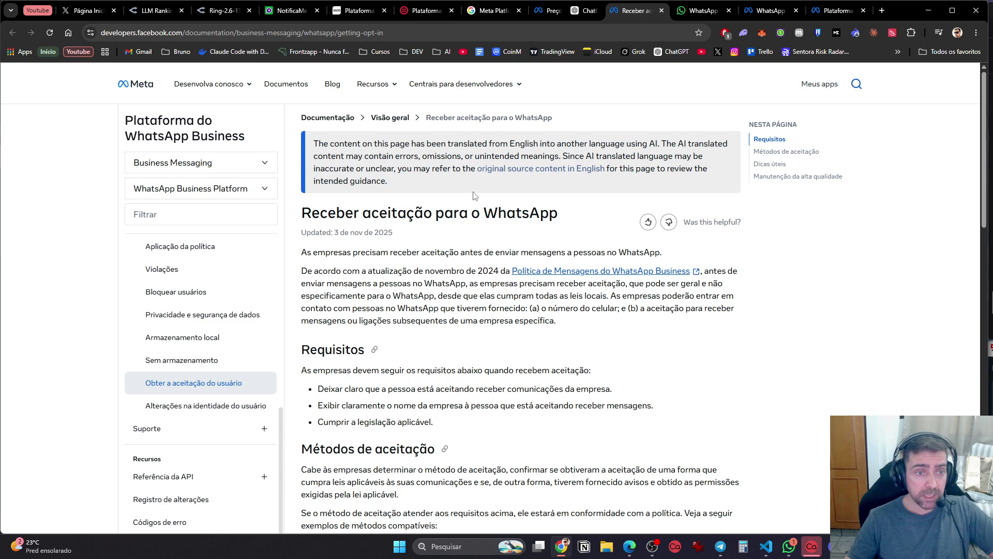
scroll(402, 344, "down", 2)
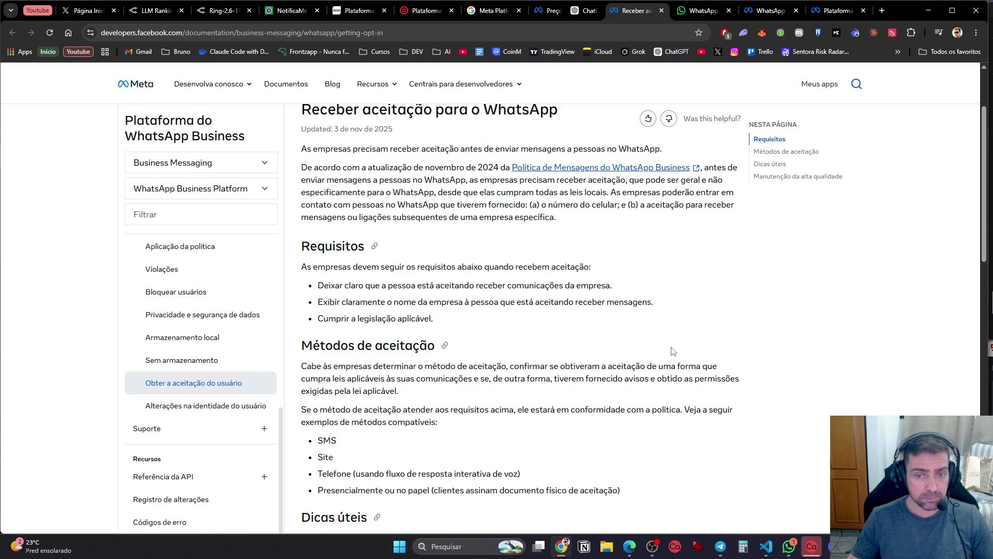
scroll(675, 364, "down", 3)
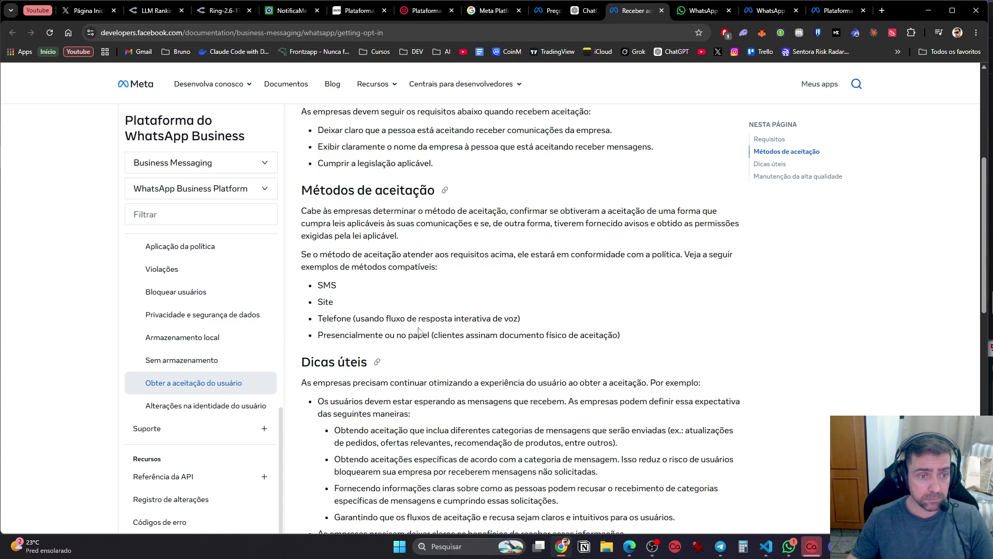
scroll(429, 357, "down", 4)
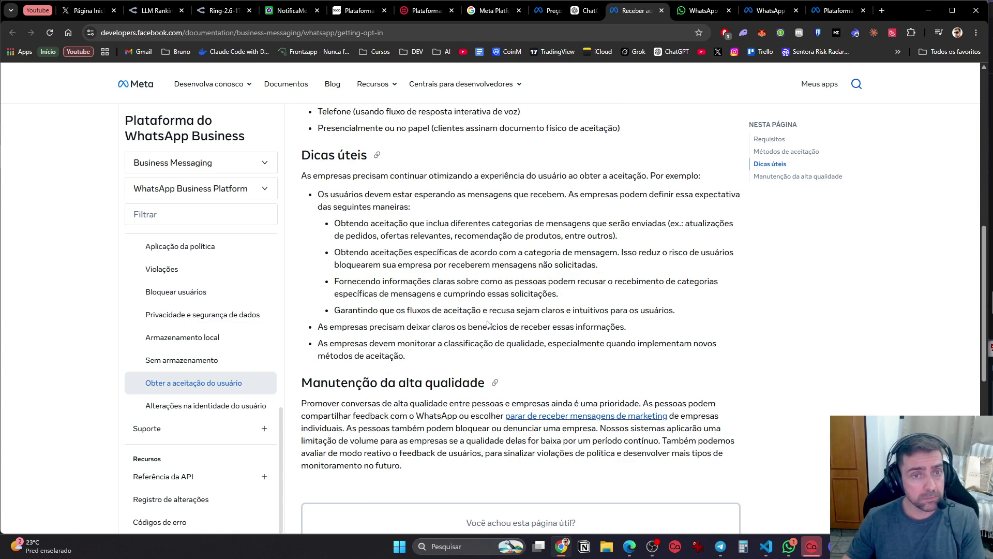
scroll(488, 325, "down", 4)
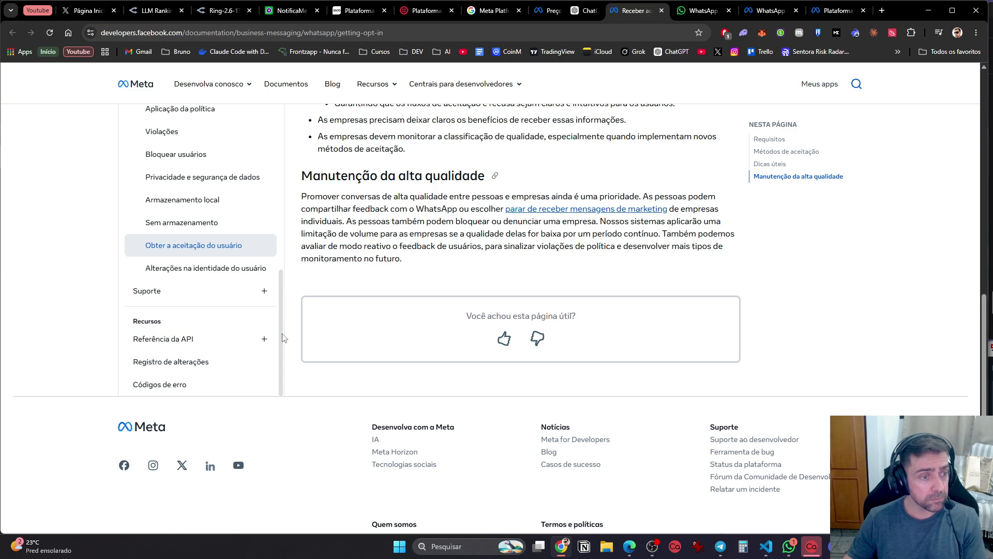
left_click_drag(281, 365, 288, 295)
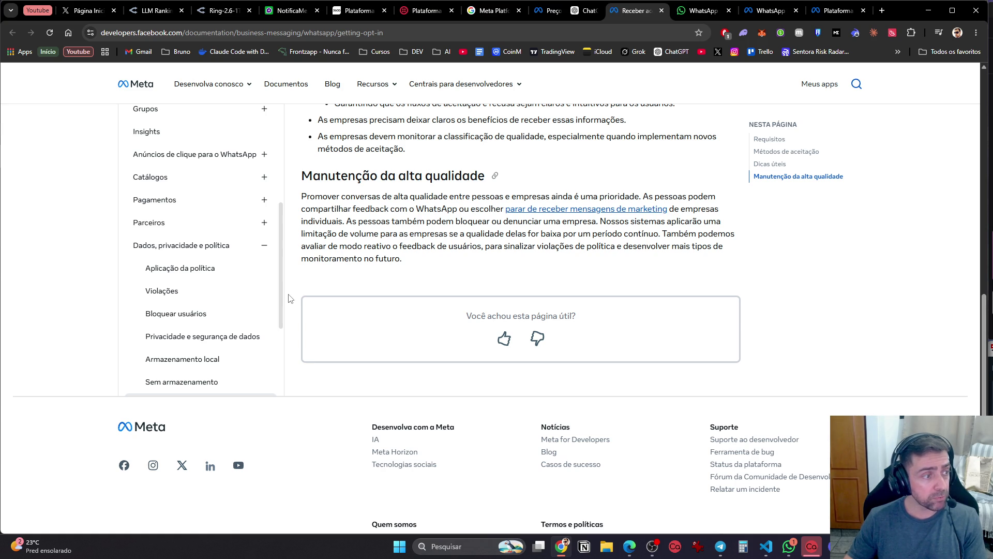
left_click_drag(282, 309, 292, 279)
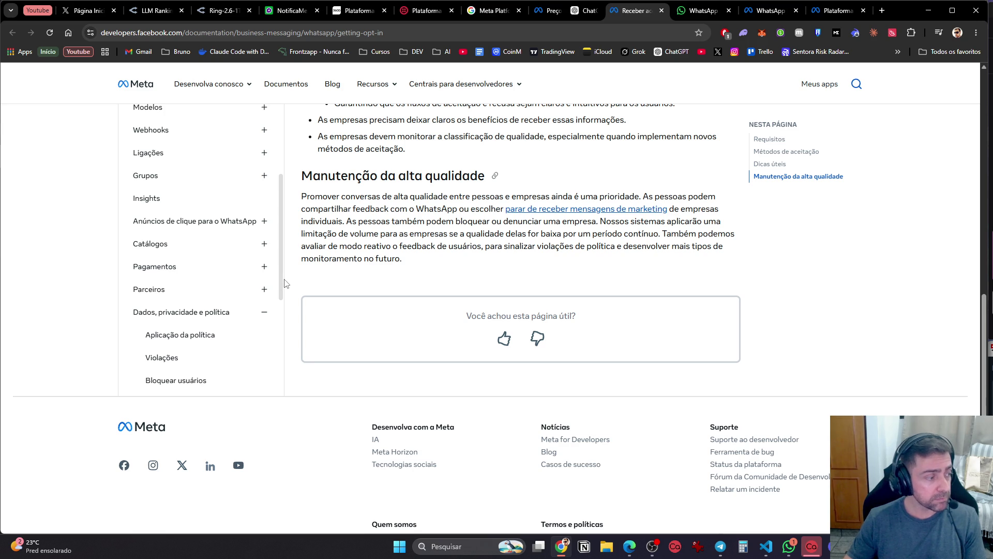
left_click_drag(282, 271, 302, 171)
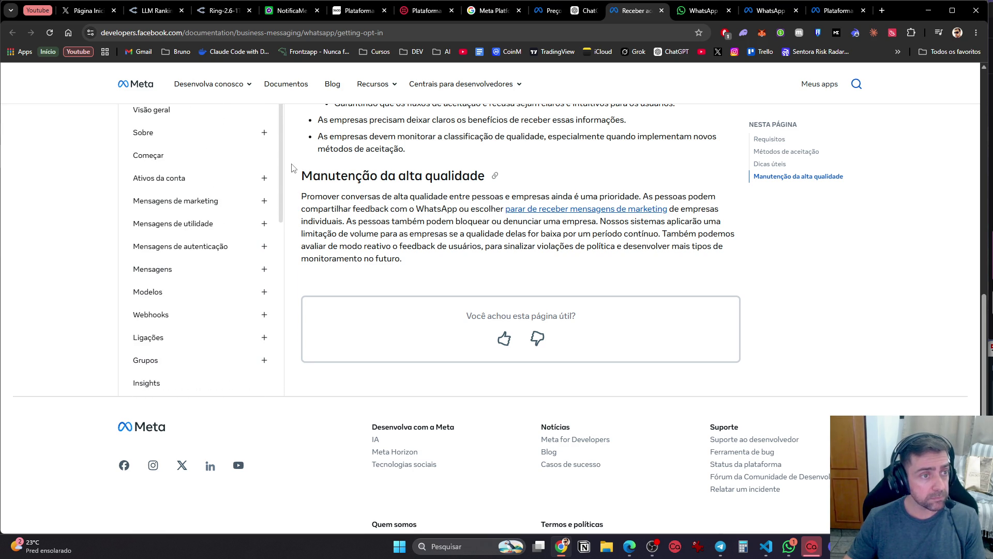
scroll(299, 271, "up", 5)
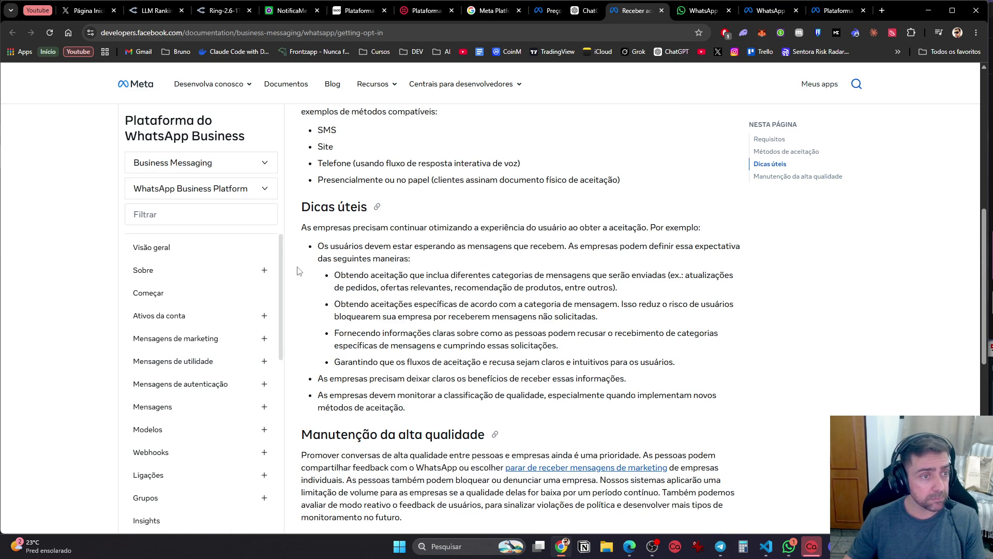
Step: Skim the WhatsApp Business website, then close it and the product page tab
left_click(691, 13)
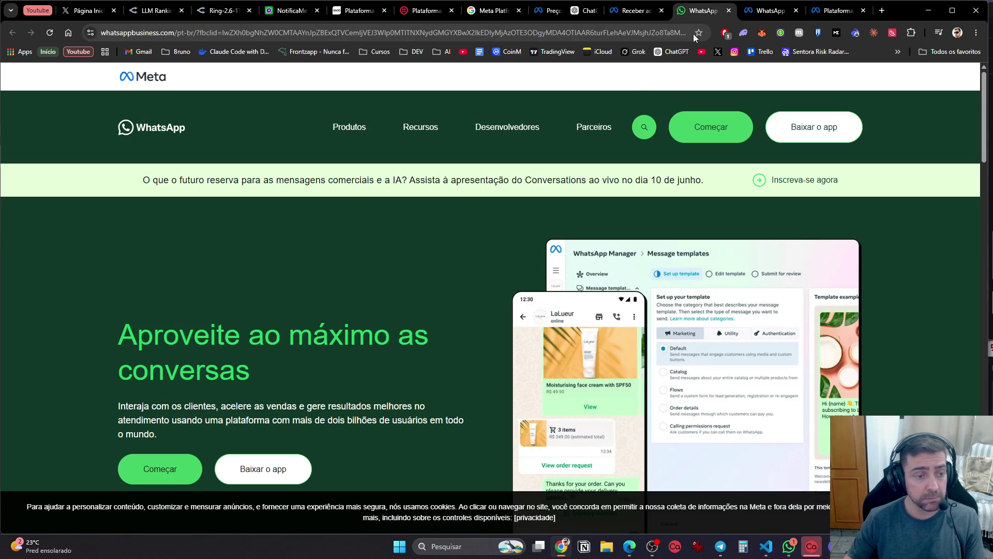
scroll(414, 326, "down", 4)
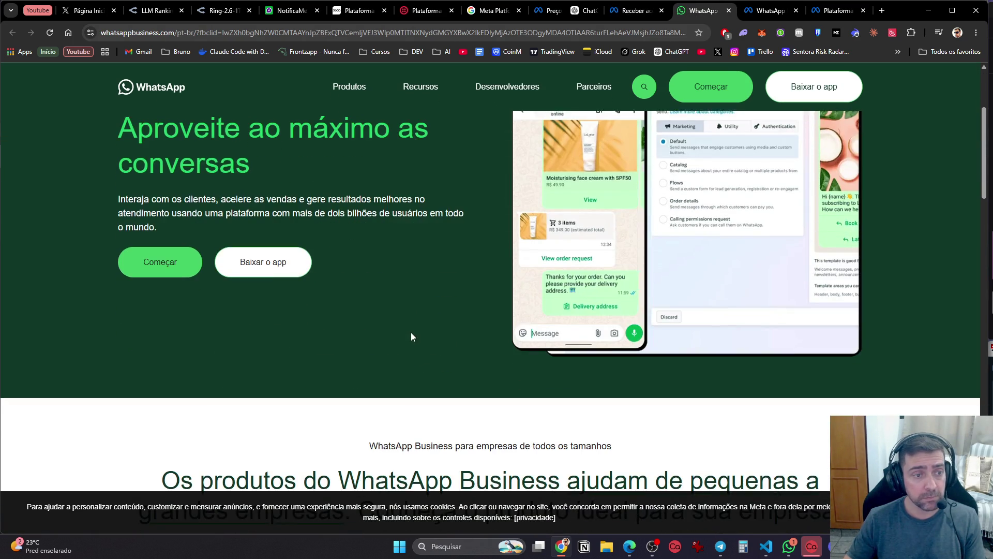
scroll(411, 333, "down", 3)
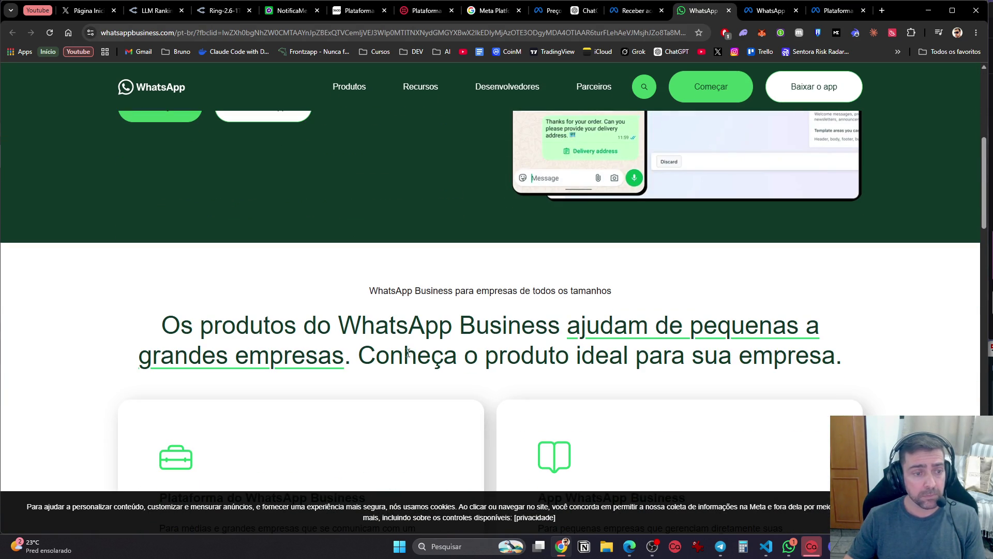
scroll(406, 352, "down", 4)
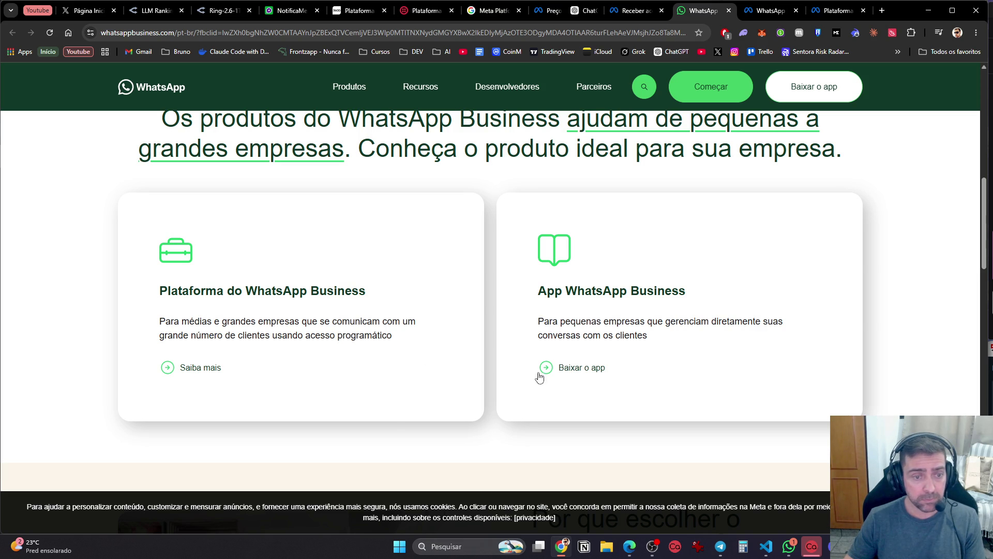
left_click(729, 12)
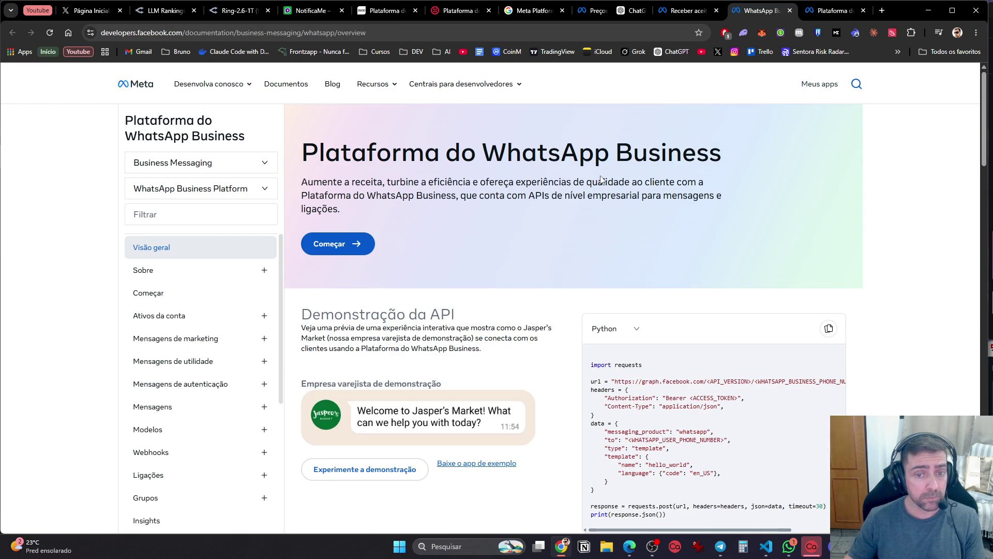
left_click(833, 12)
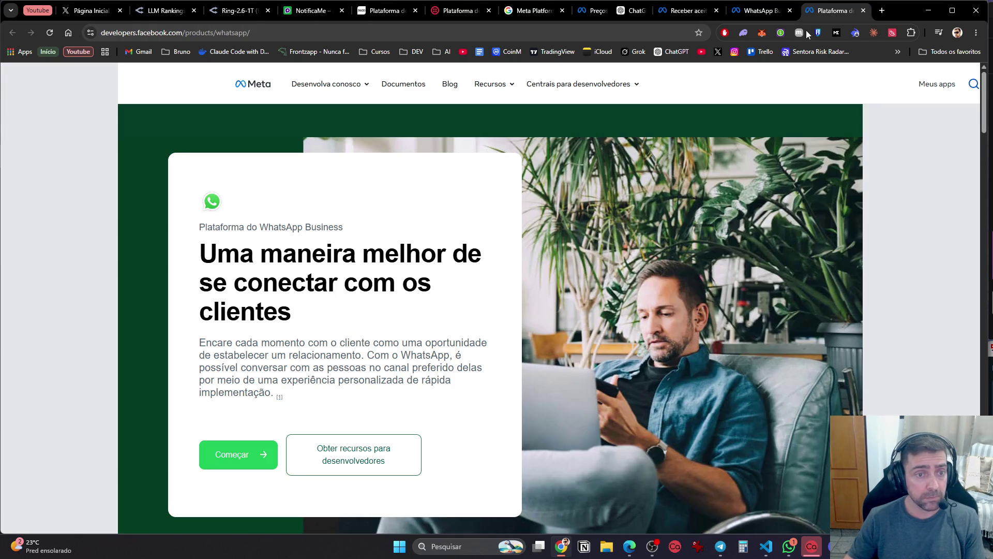
left_click(863, 10)
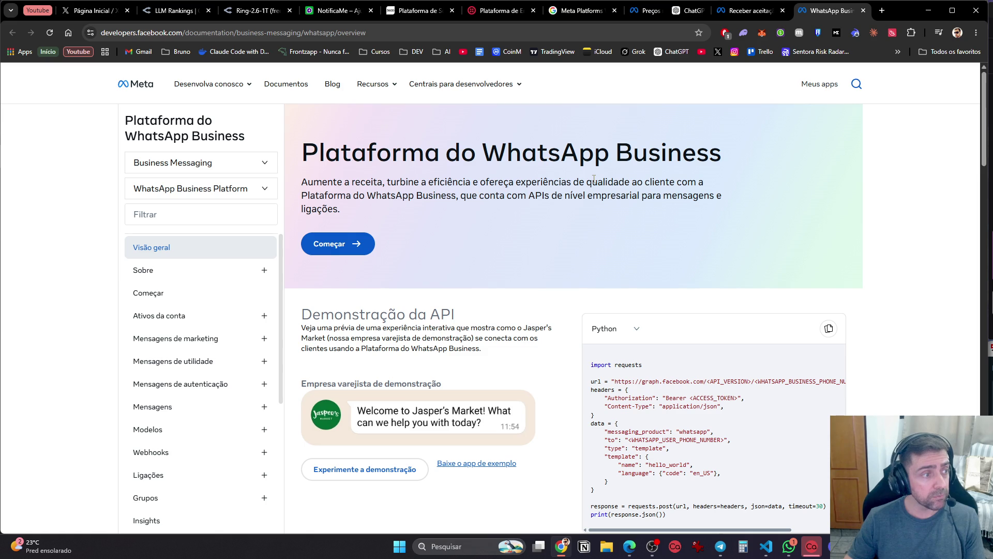
Step: Open the Permissões page under Sobre, then the WhatsApp Business Platform Preços page
left_click(261, 277)
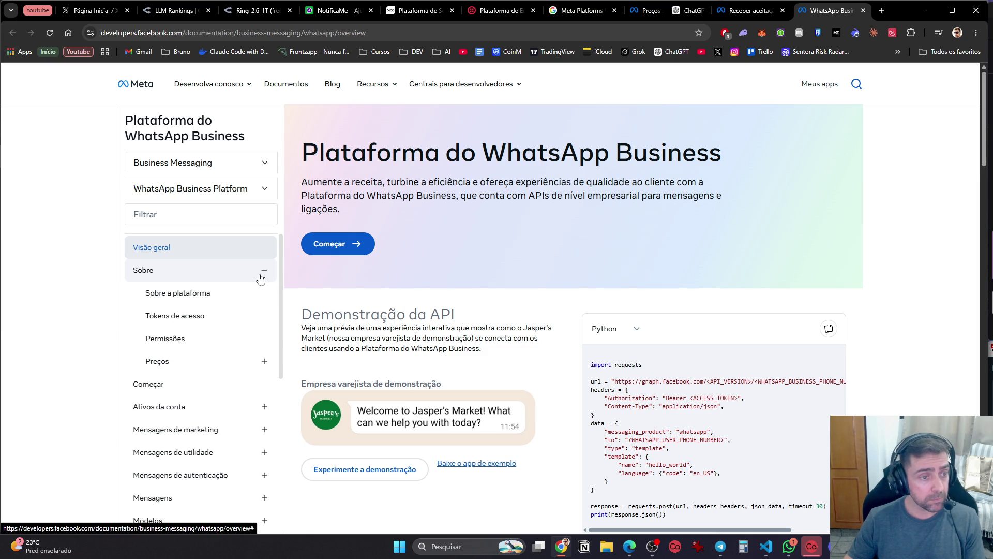
left_click(223, 342)
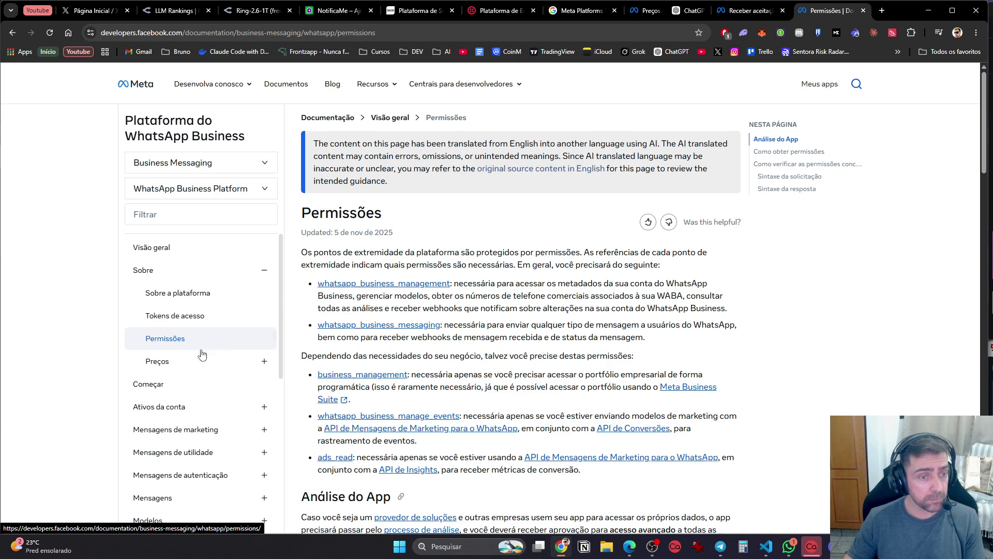
left_click(170, 366)
left_click(185, 386)
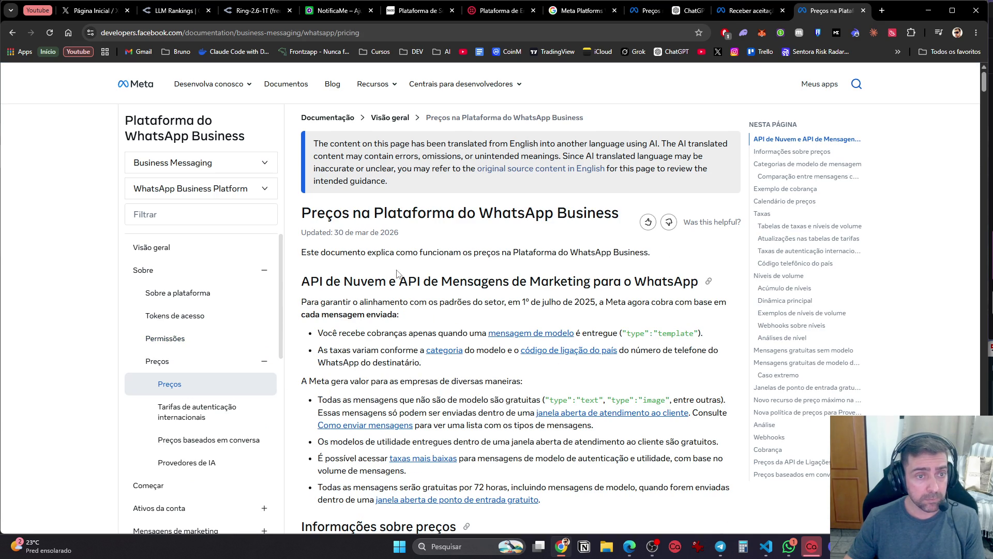
Step: Read the pricing page, then open international authentication rates and the AI providers pricing policy
scroll(554, 281, "down", 5)
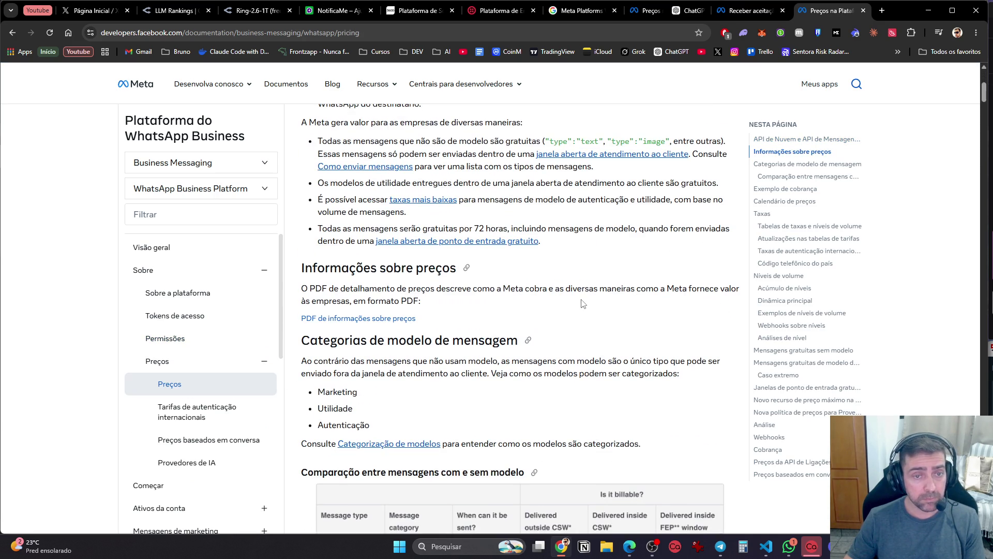
scroll(584, 310, "down", 5)
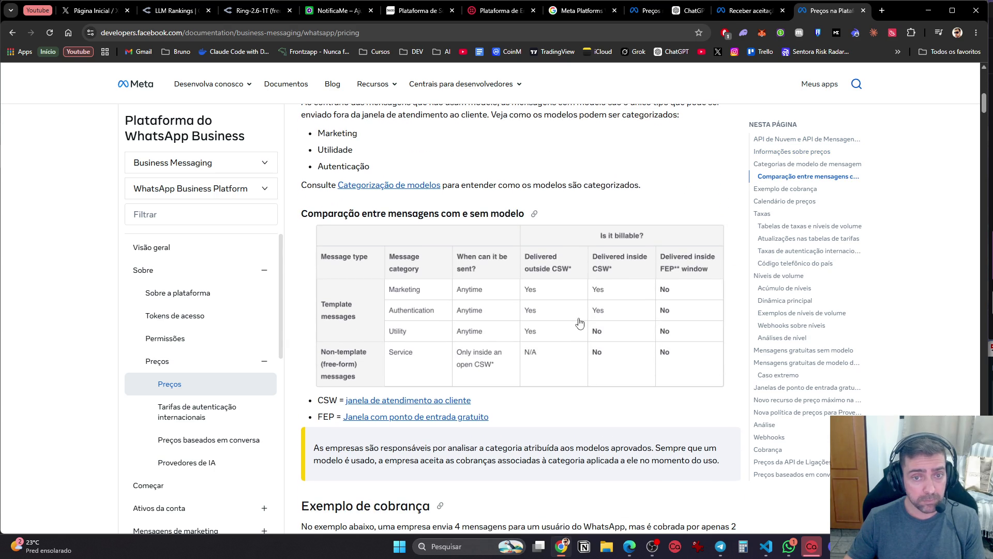
scroll(576, 331, "down", 6)
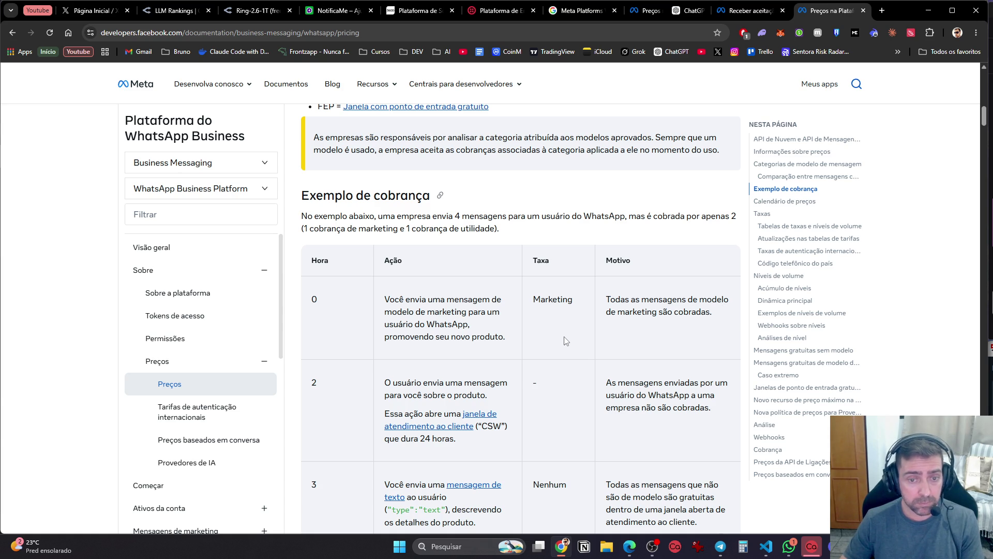
scroll(565, 341, "down", 2)
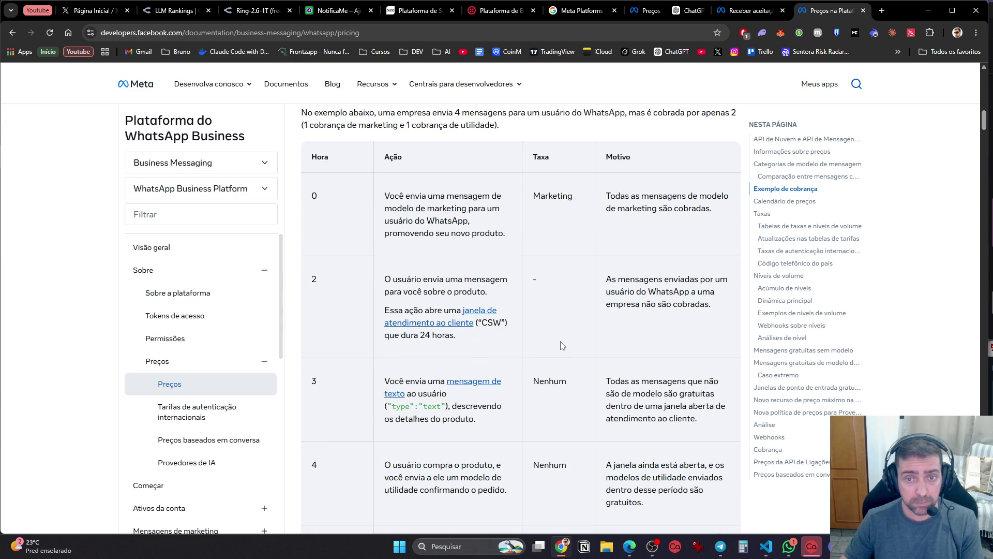
scroll(563, 346, "down", 4)
scroll(559, 357, "down", 6)
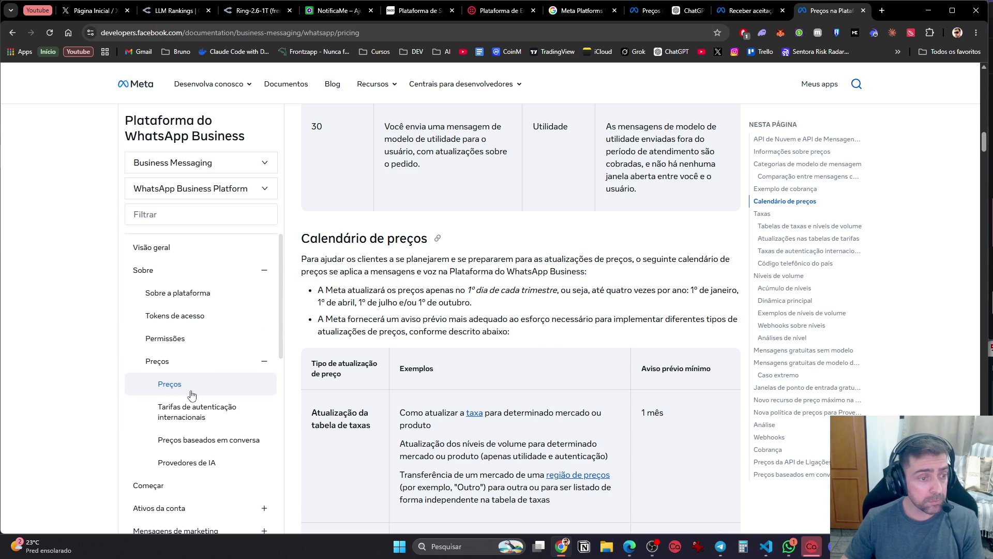
left_click(198, 412)
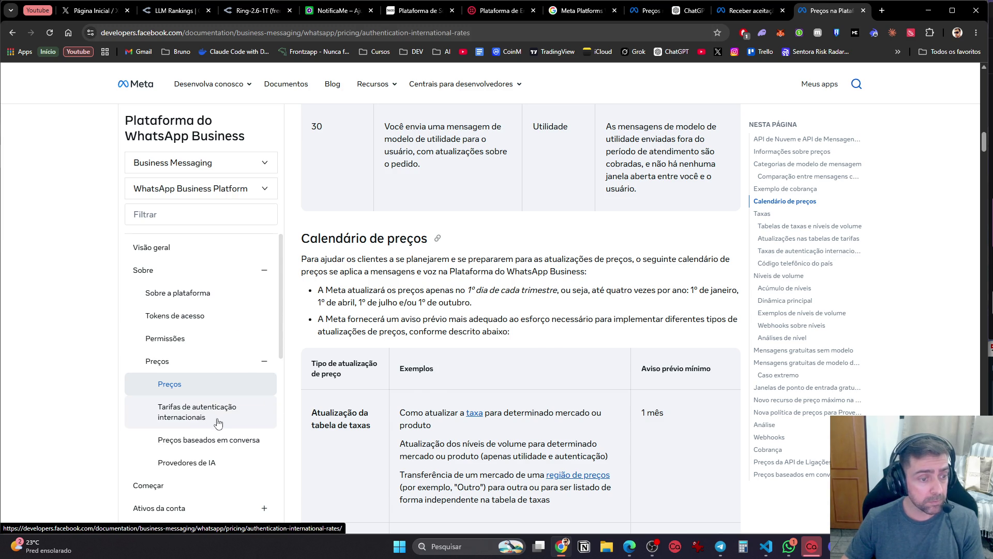
left_click(232, 467)
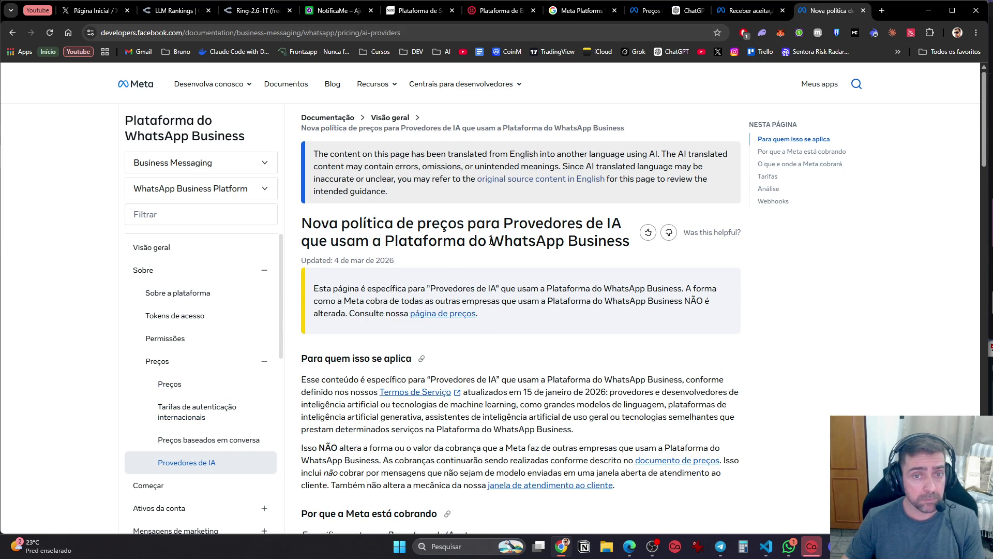
scroll(407, 362, "down", 3)
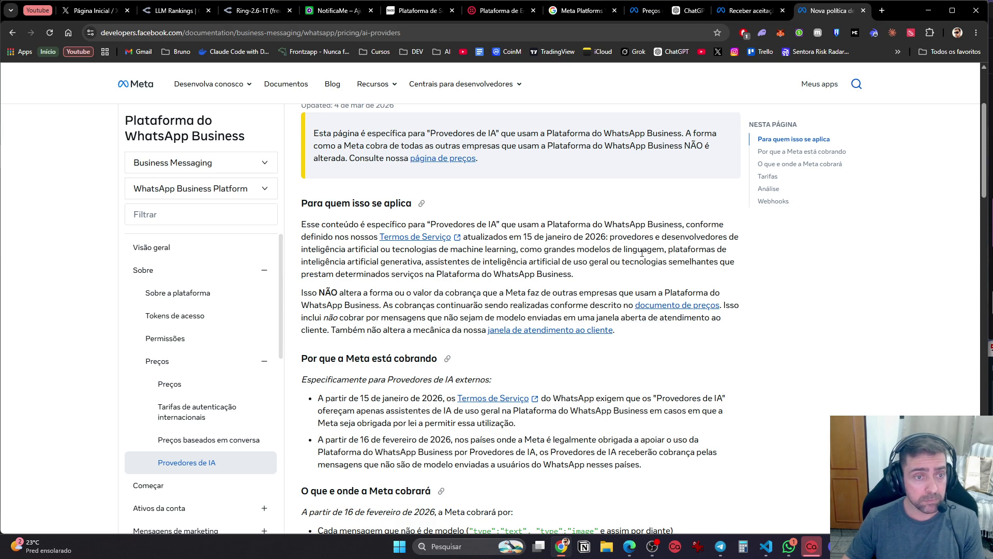
scroll(414, 275, "up", 3)
scroll(215, 306, "down", 4)
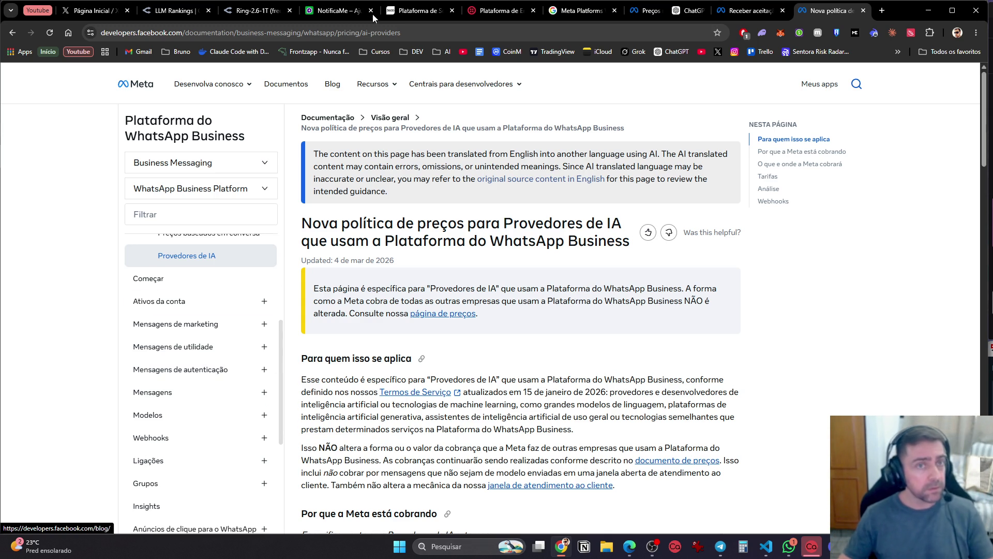
Step: Load NotebookLM in a new tab, after briefly opening and closing Notion
left_click(881, 12)
type("notion")
key("Return")
key("ctrl+w")
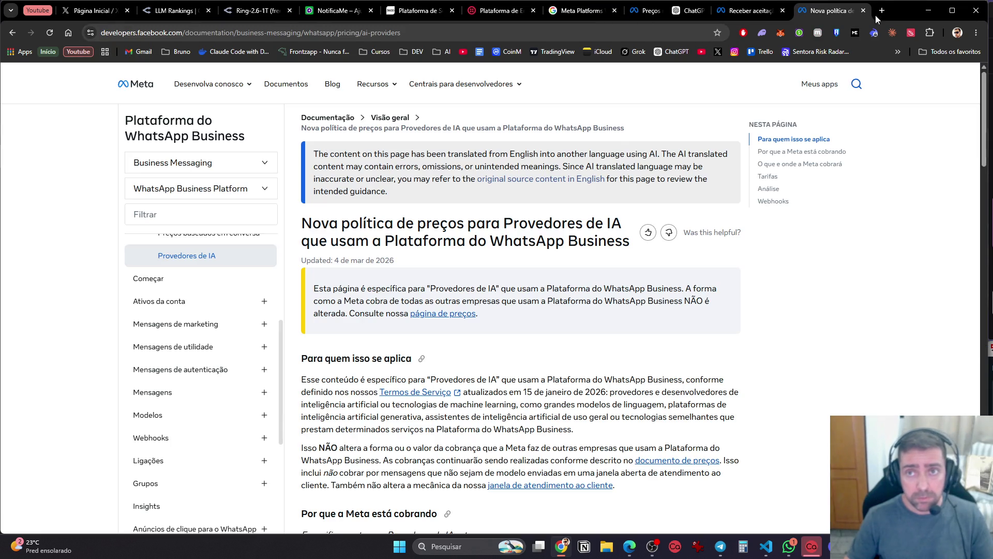
left_click(882, 11)
type("noteb")
key("Return")
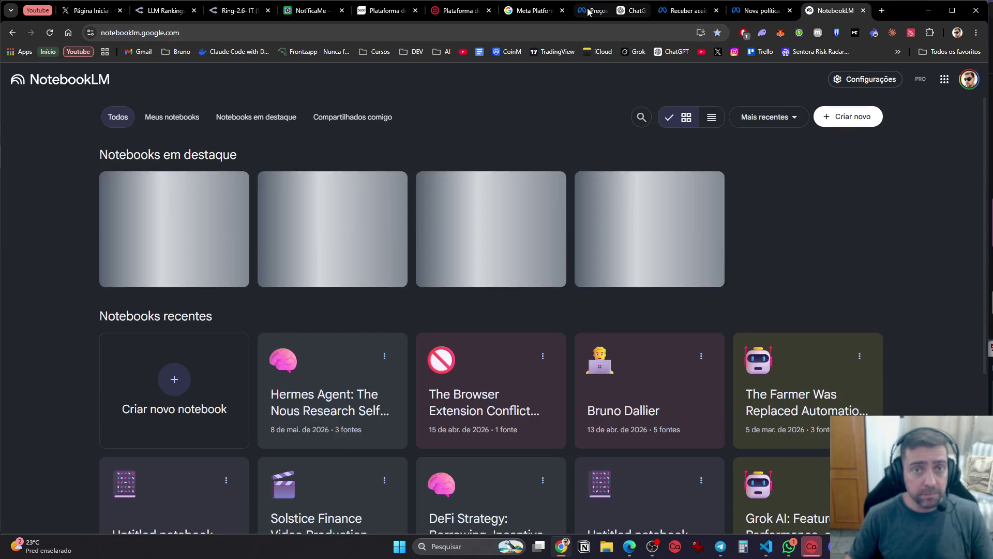
Step: Navigate the docs tab to the Meta developers site root and copy its address
left_click(594, 11)
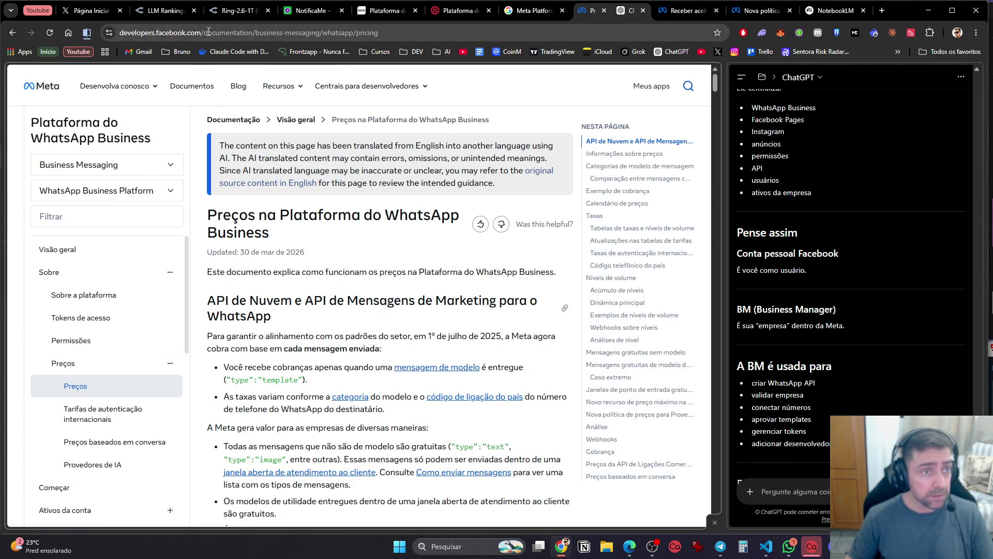
mouse_move(111, 87)
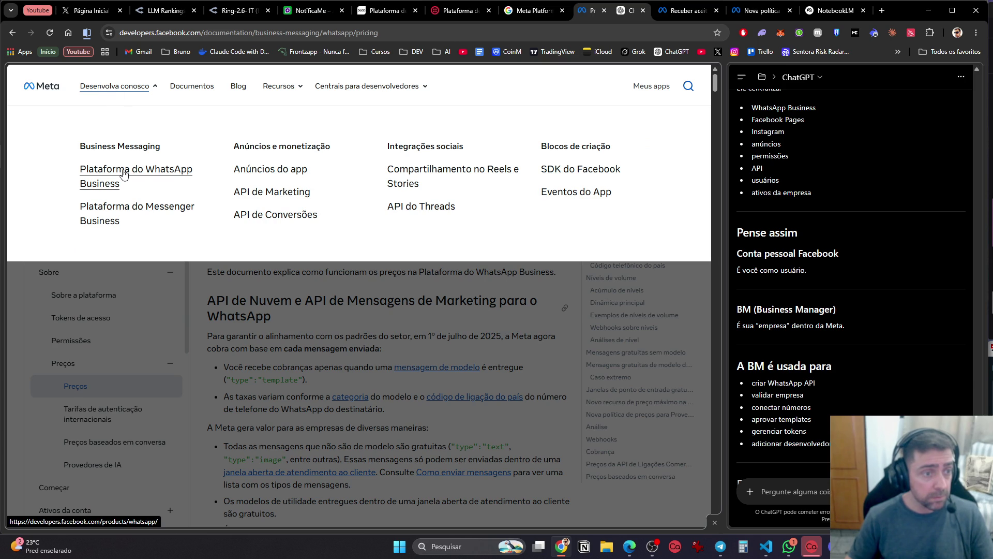
left_click(124, 174)
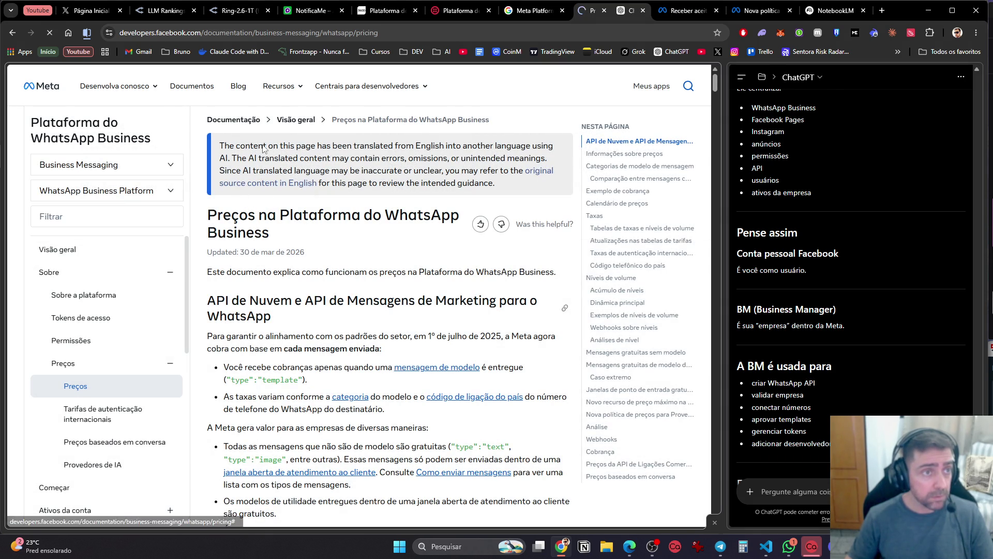
left_click(201, 34)
left_click(834, 10)
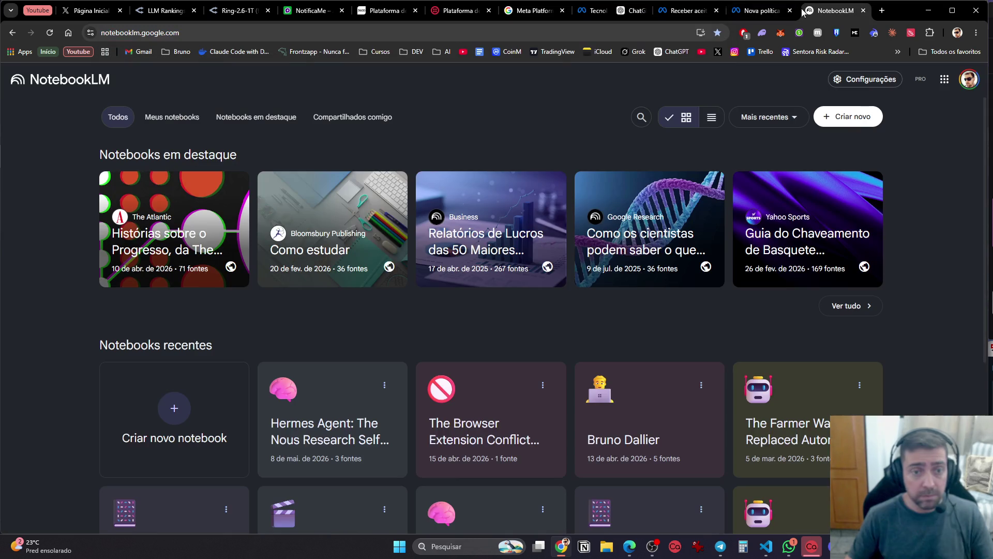
Step: Create a new notebook and paste the developers.facebook.com address as a website source
left_click(174, 409)
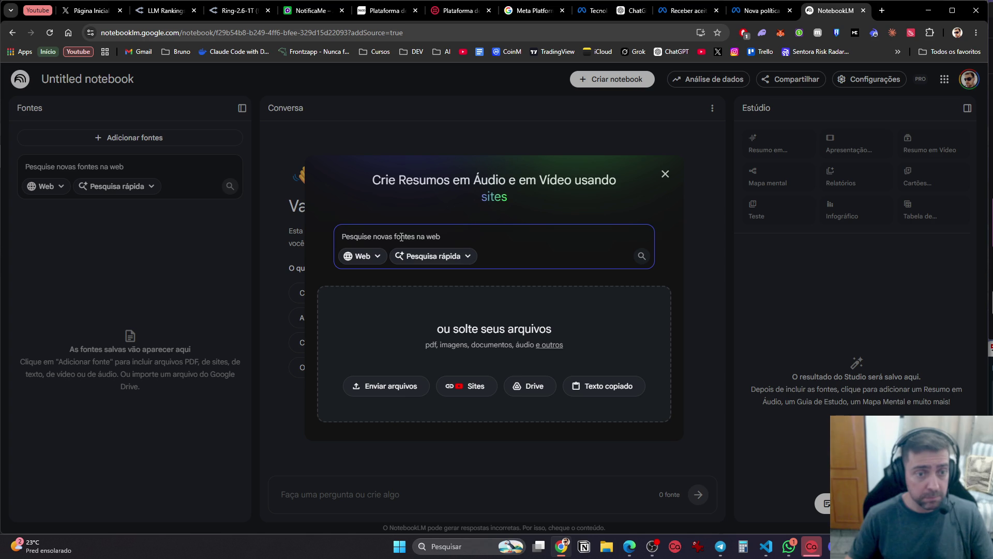
left_click(472, 387)
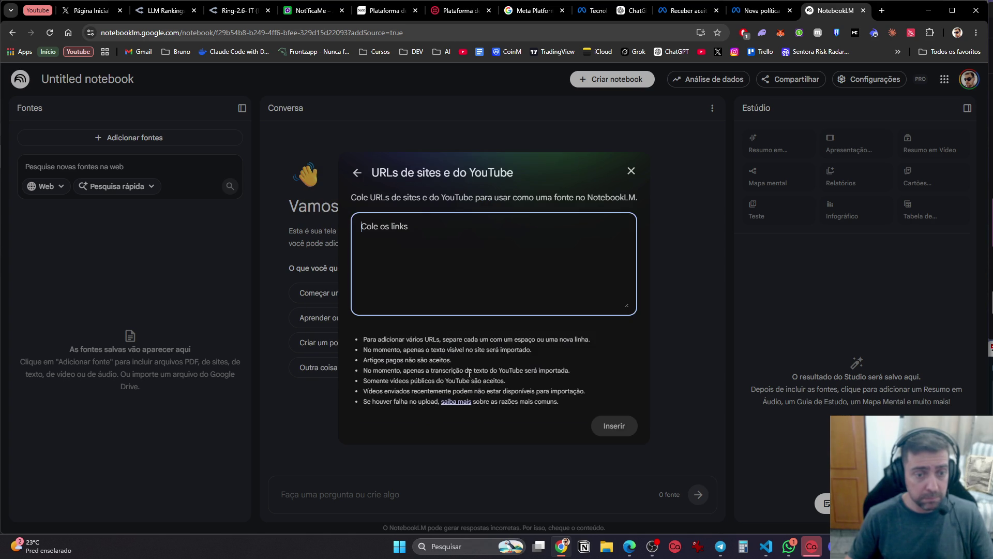
type("https://developers.facebook.com/")
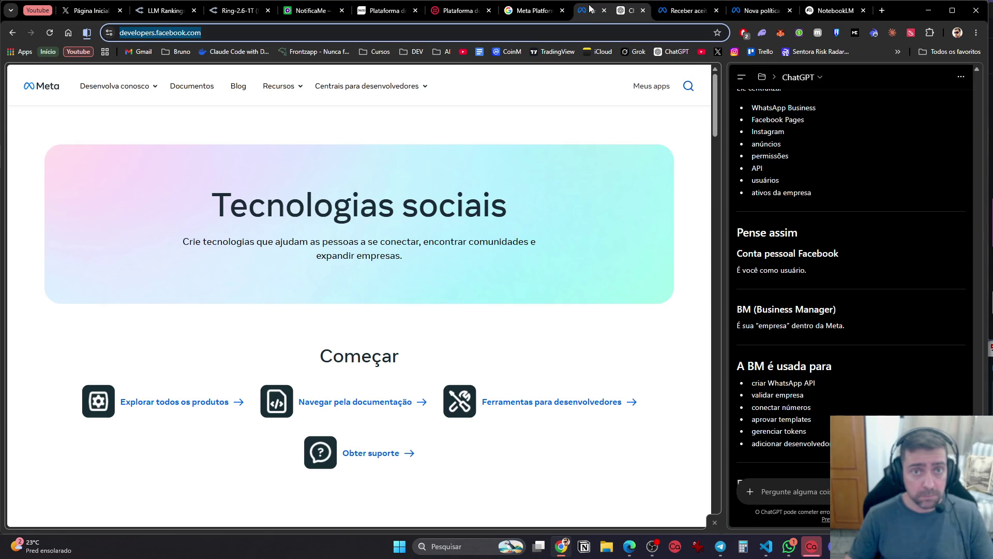
Step: Copy the WhatsApp Business Platform overview URL, add it as a second link, and insert both sources
left_click(591, 10)
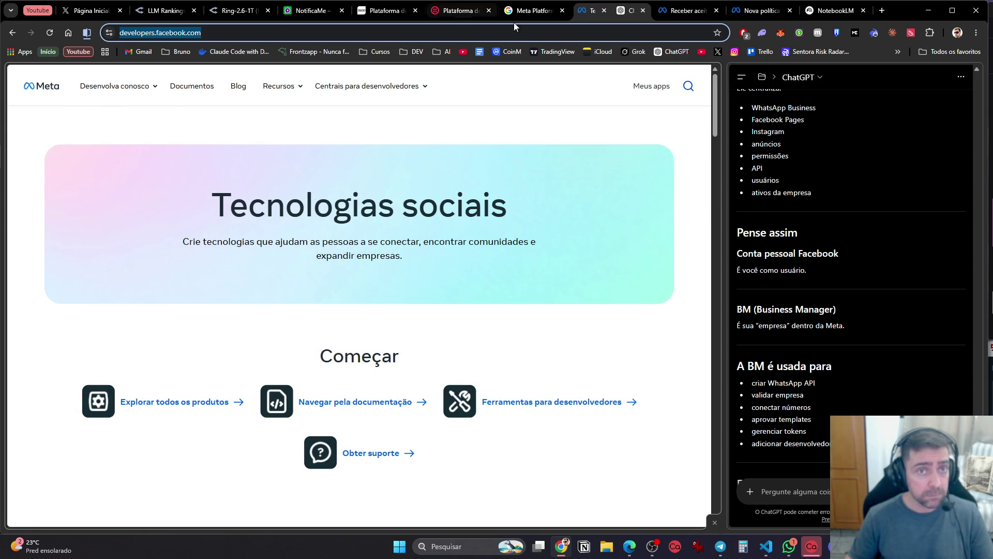
left_click(686, 11)
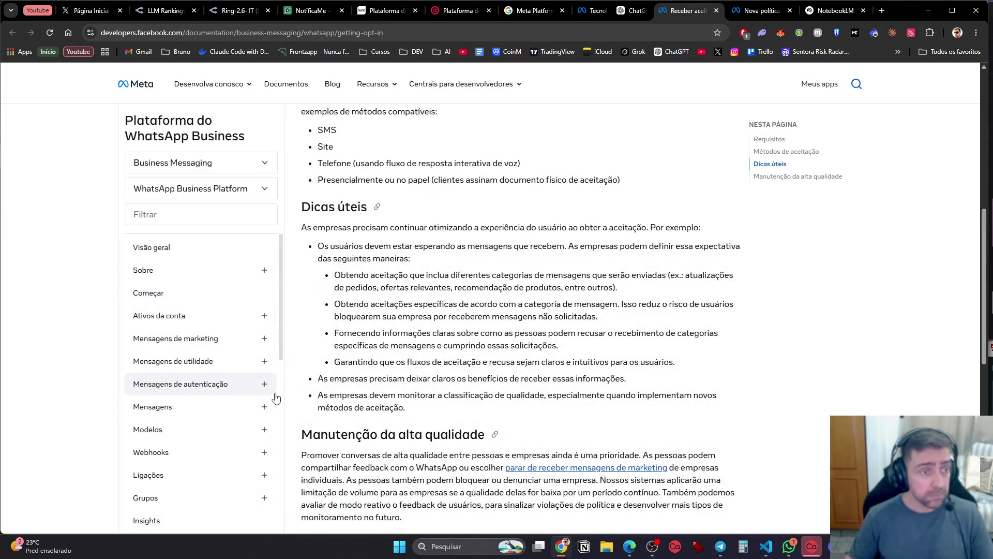
scroll(362, 321, "up", 8)
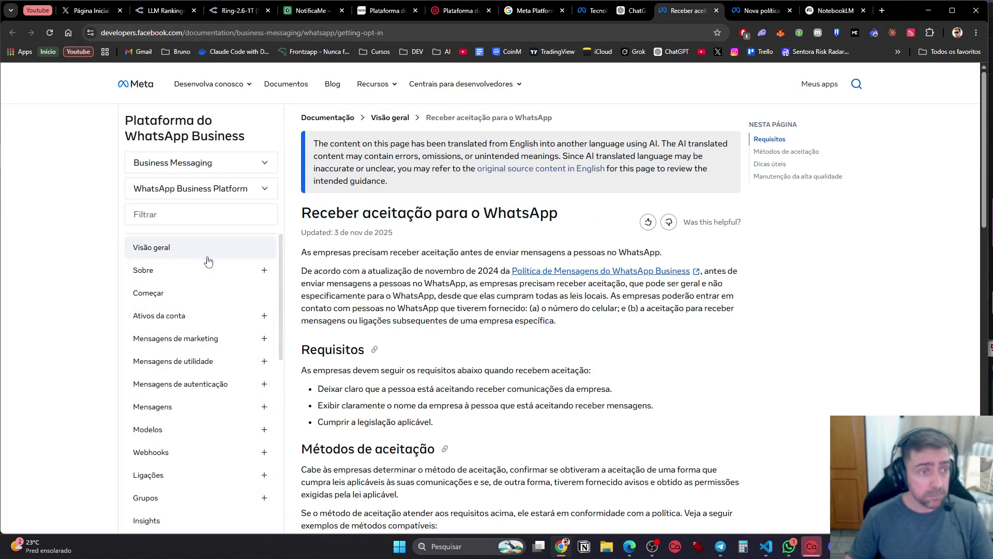
left_click(195, 249)
left_click(434, 35)
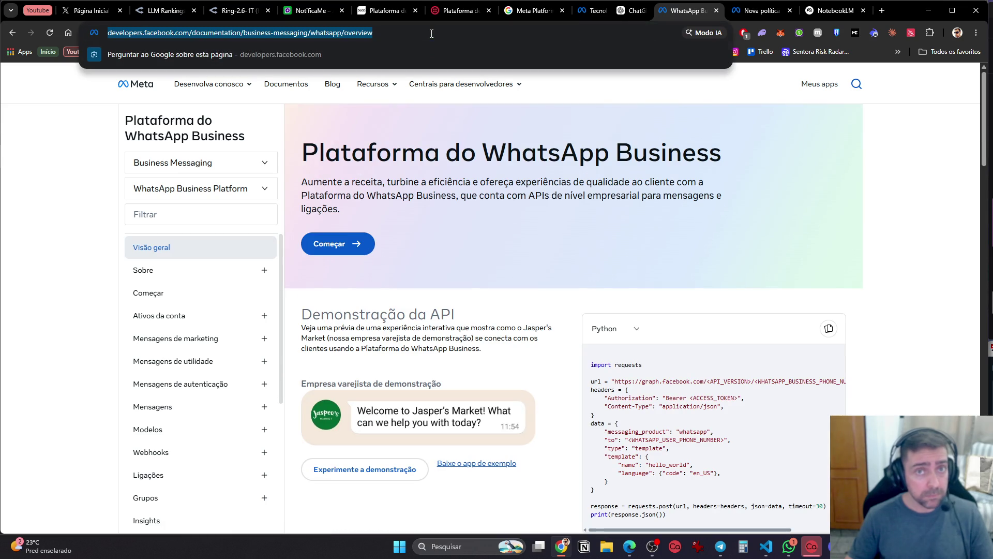
key("ctrl+c")
left_click(843, 10)
key("ctrl+v")
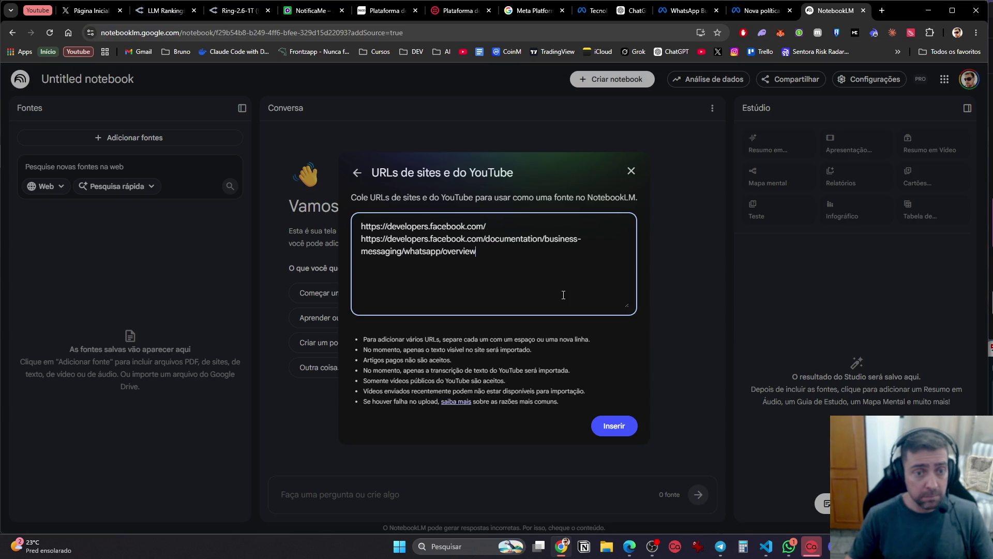
left_click(615, 426)
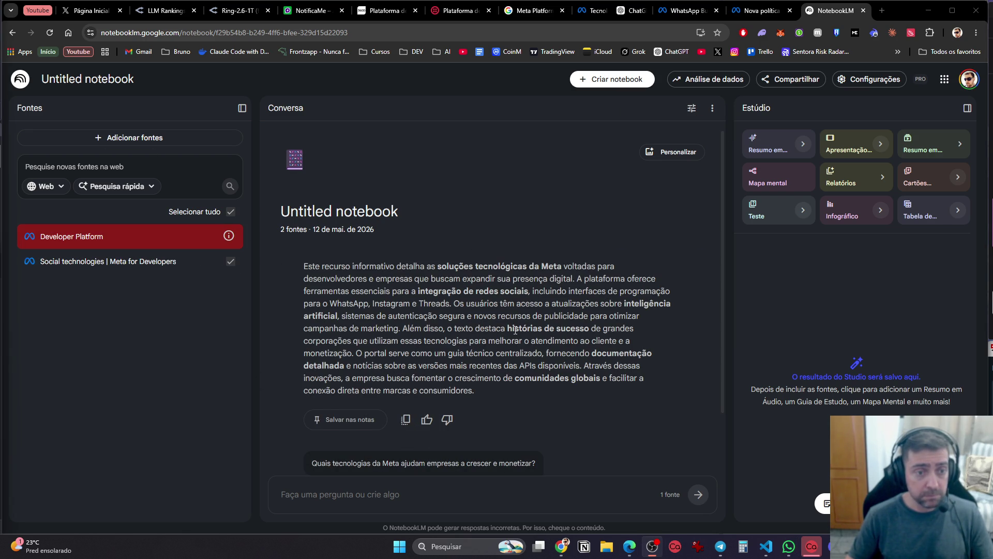
Step: Ask the notebook 'É possível pessoas fisicas utilizarem api oficial do whatsapp ?'
left_click(495, 480)
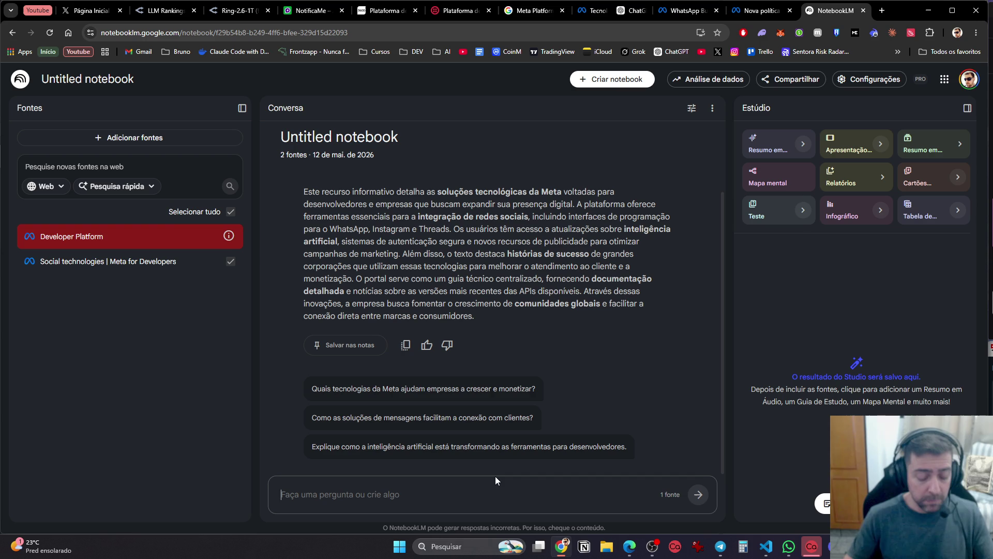
type("É possível")
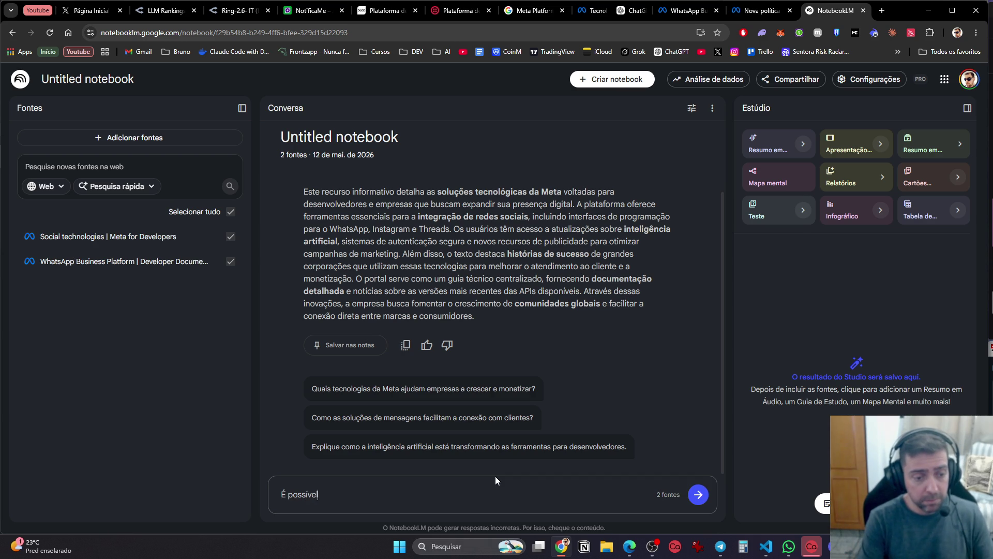
type(" epssoas")
key("ctrl+BackSpace")
type("pessoas fisicas utilizarem api oficial do whatsapp ?")
key("Return")
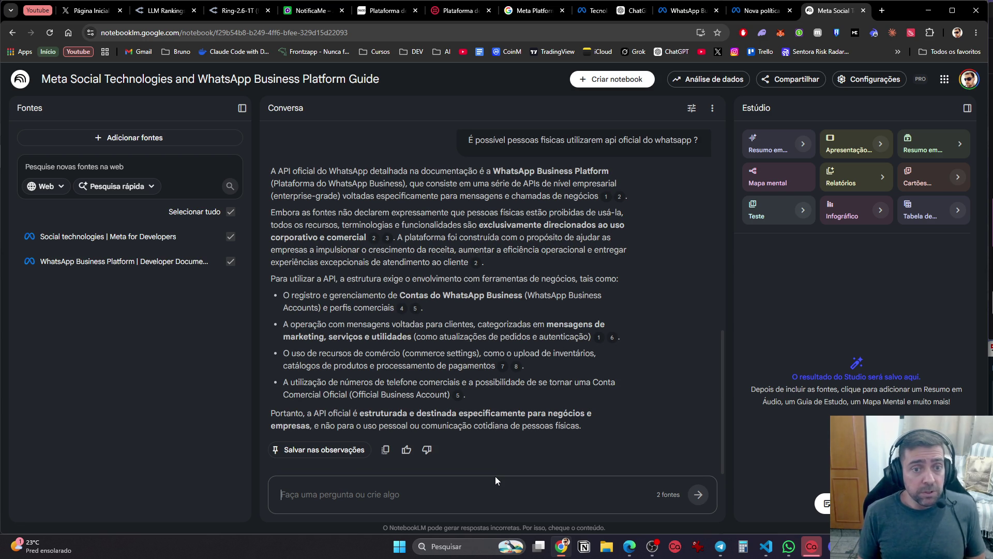
Step: Scroll up to read the answer that the official WhatsApp API is for businesses only
scroll(503, 424, "up", 2)
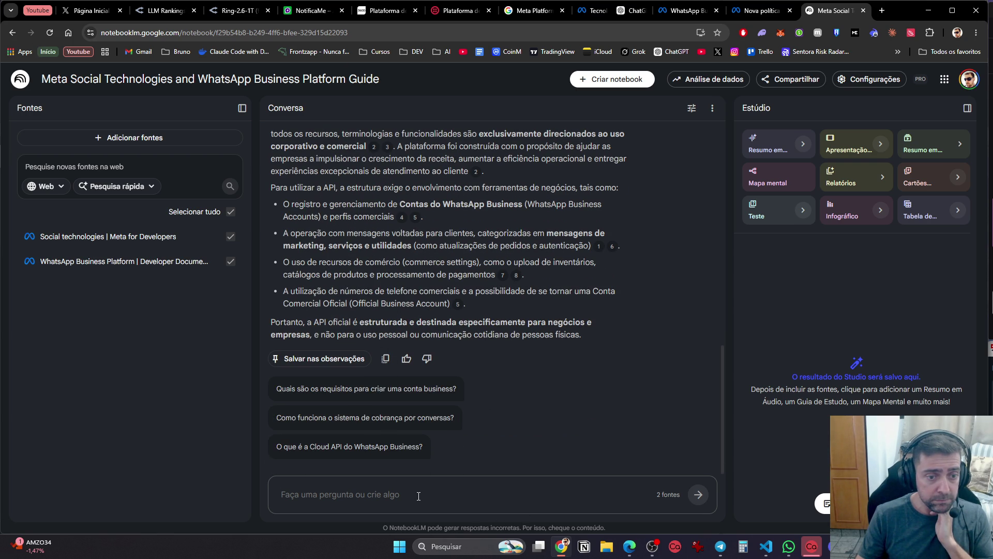
Step: Ask how to sign up and go through the process of getting an official API for a business
type("Ok, ")
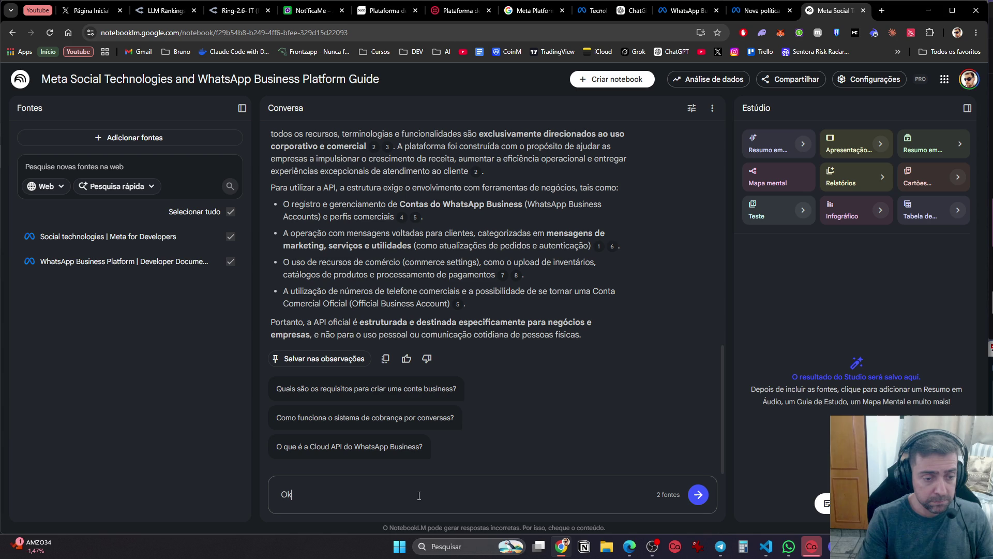
type("é para uso em um n")
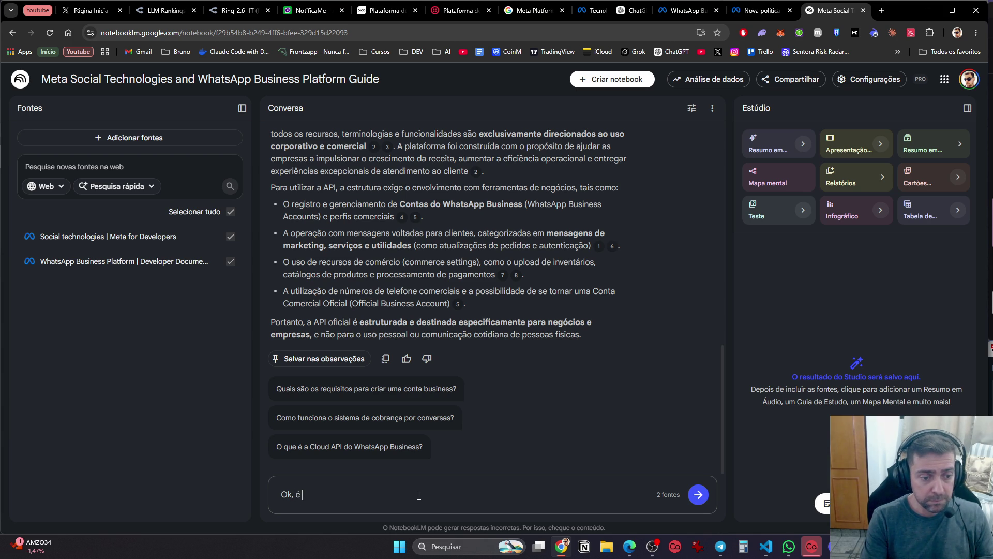
type("egócio, como e")
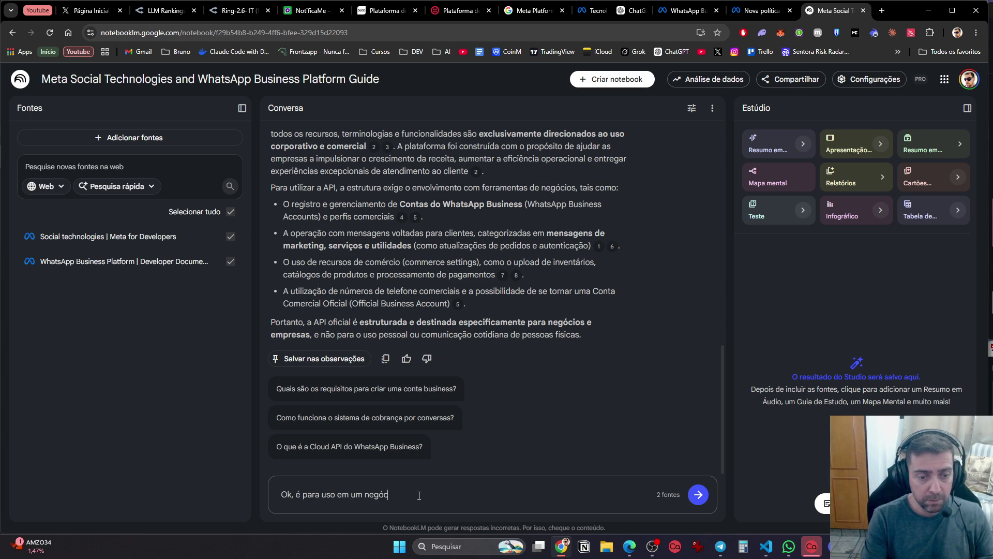
type("u me cadastro e ")
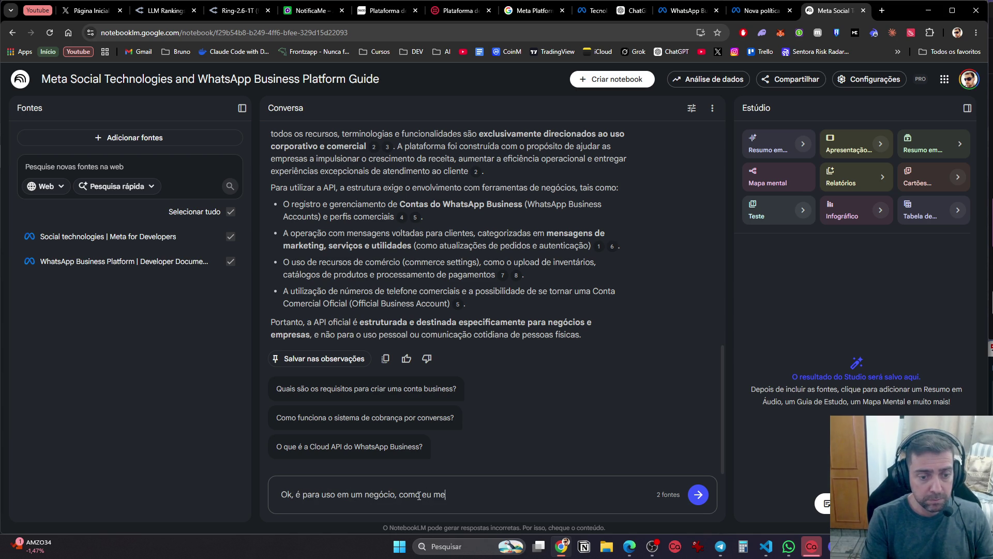
type("faço o procseso para")
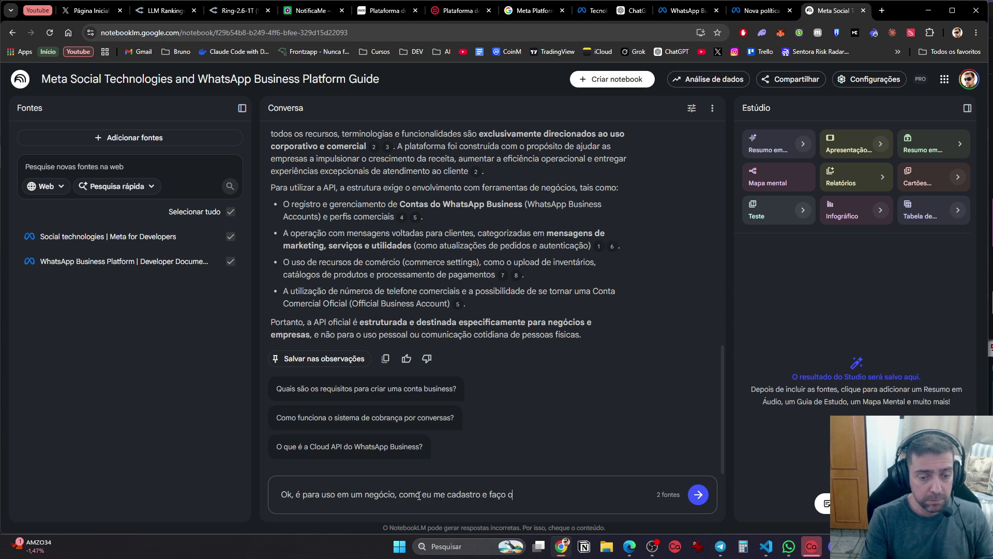
key("BackSpace")
key("BackSpace")
key("BackSpace")
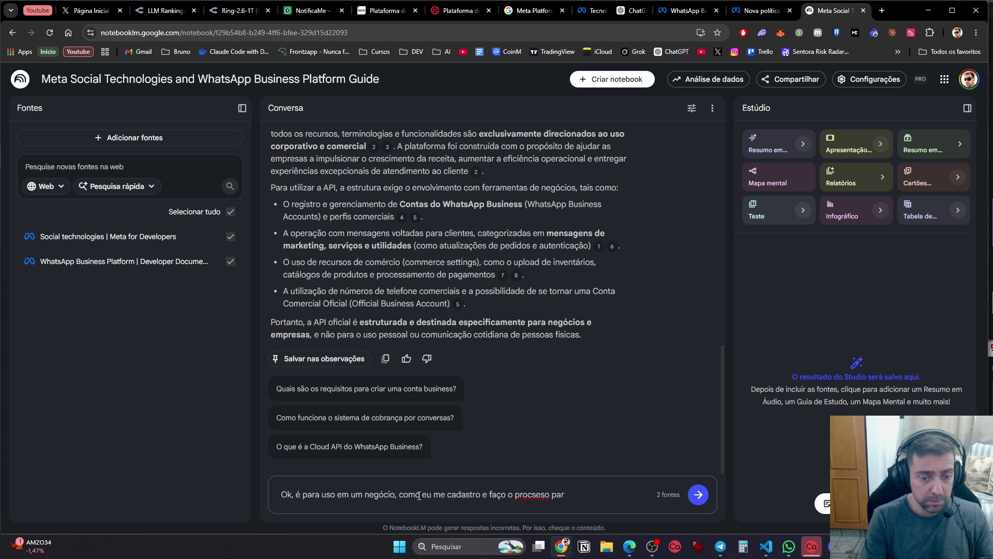
type("esso para te rum")
key("BackSpace")
key("BackSpace")
key("BackSpace")
type("r uma api oficial?")
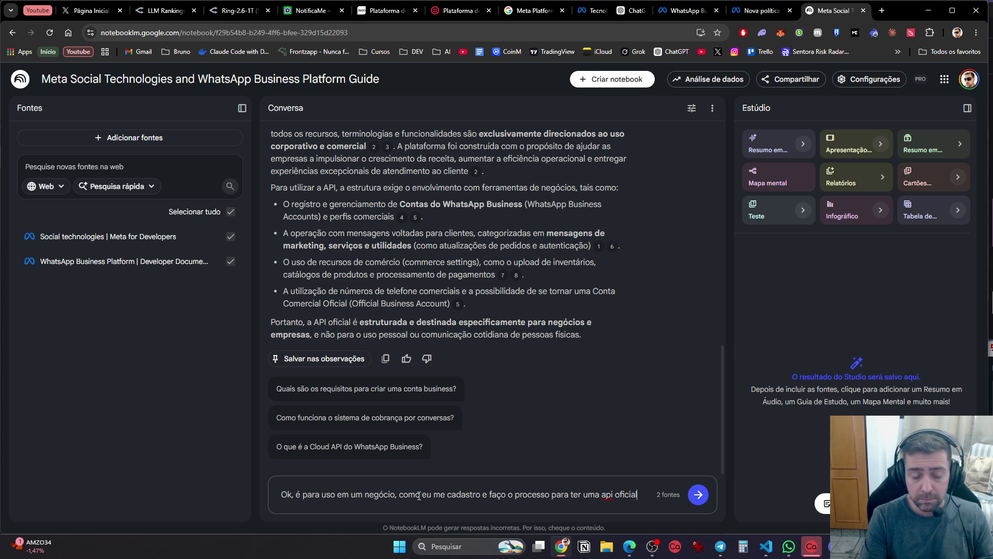
key("Return")
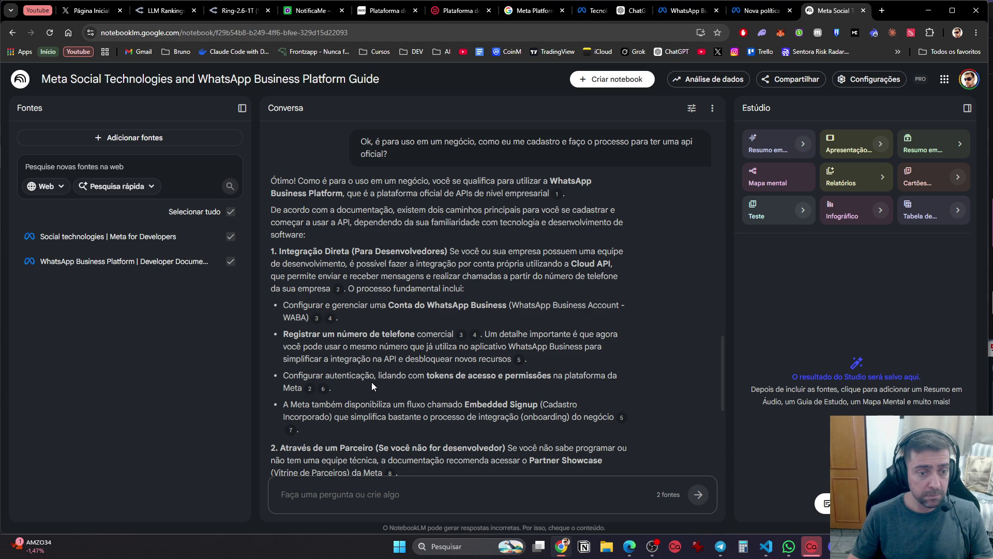
Step: Scroll down to the Partner Showcase recommendation and the 'Dica extra' tip on becoming a Tech Provider
scroll(439, 200, "down", 4)
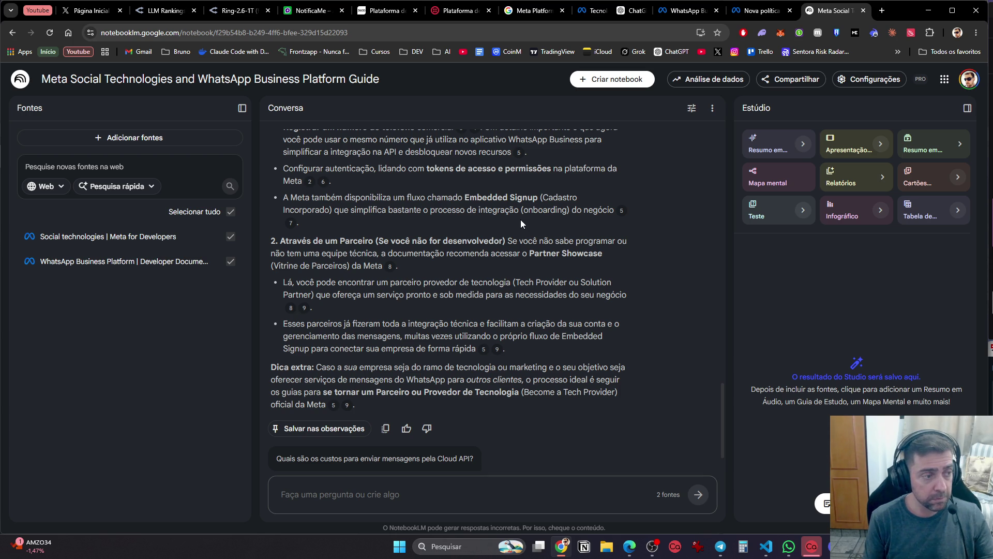
Step: Send 'Ok me guie de como criar' and bring up the conversation configuration settings
type("Ok me guie de como ")
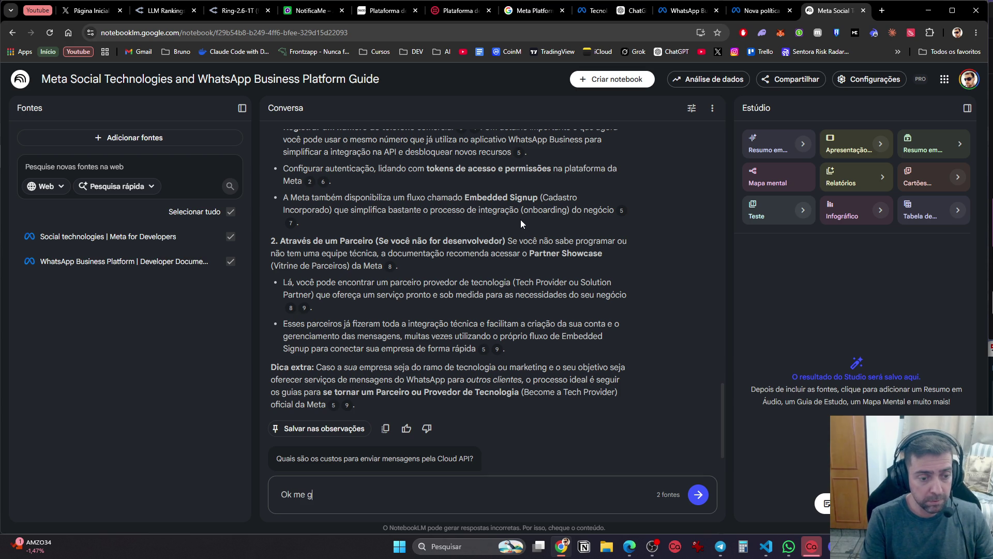
type("criar")
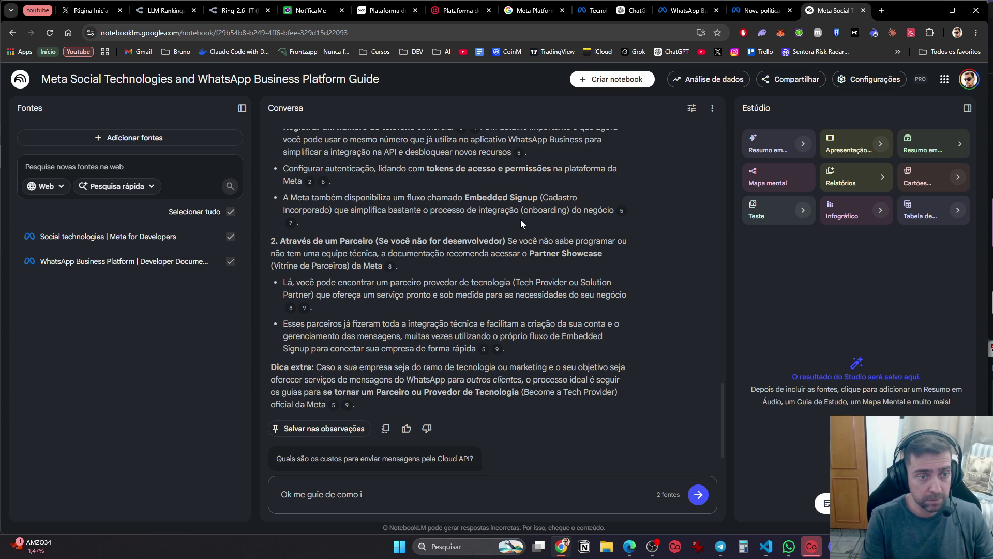
key("Return")
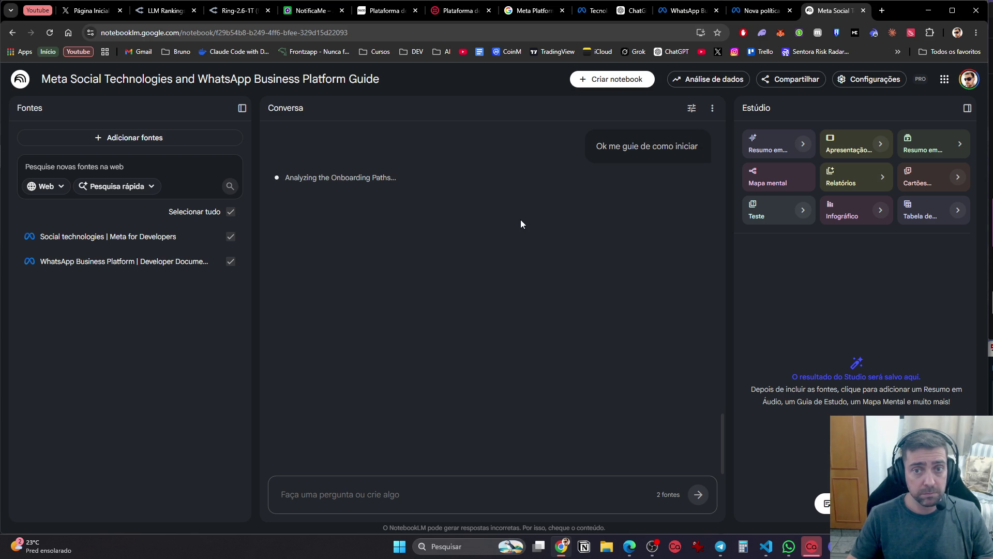
left_click(691, 109)
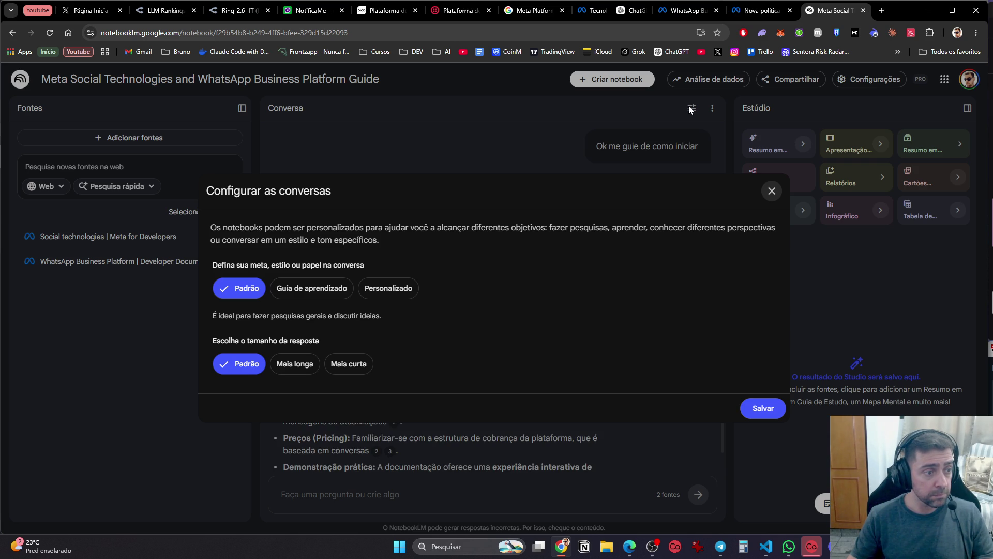
Step: Dismiss the conversation settings and notebook options unchanged, then narrow the browser window to reveal the windows behind it
left_click(685, 107)
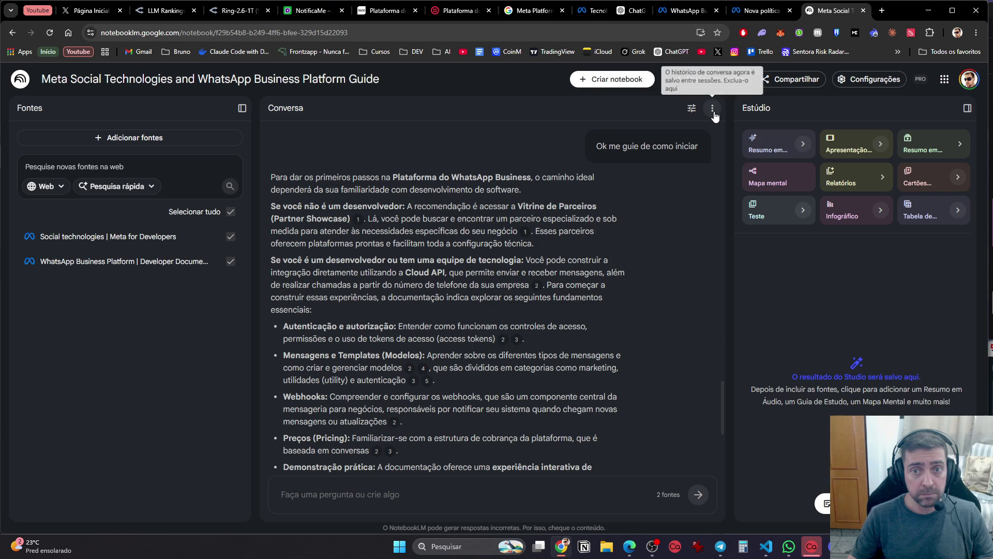
left_click(713, 109)
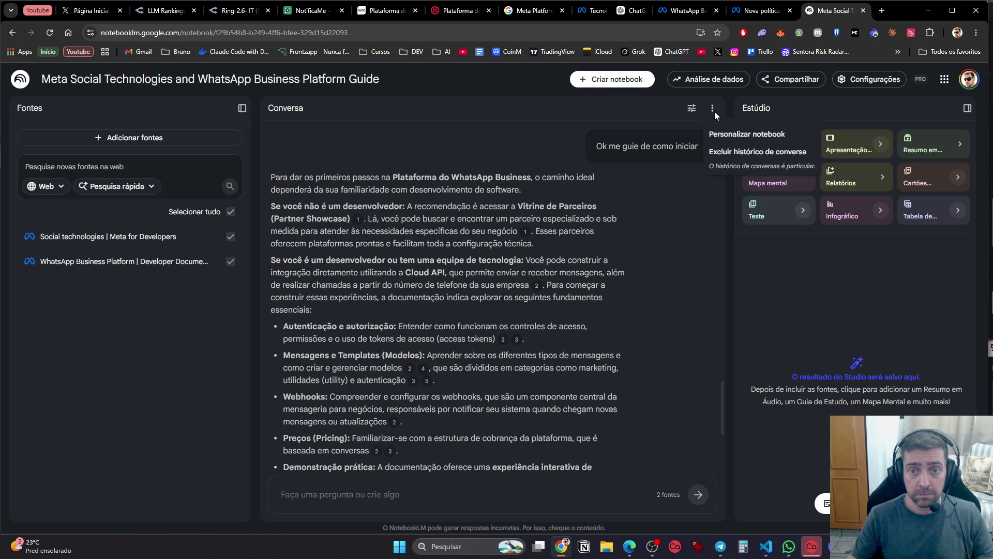
left_click(539, 104)
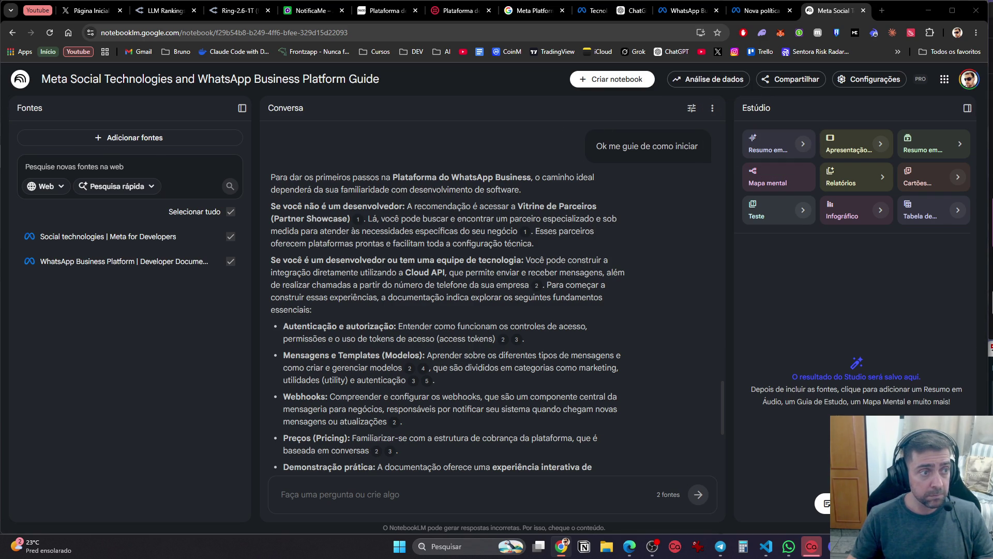
mouse_move(3, 114)
left_mouse_down()
mouse_move(615, 159)
mouse_move(722, 178)
left_mouse_up()
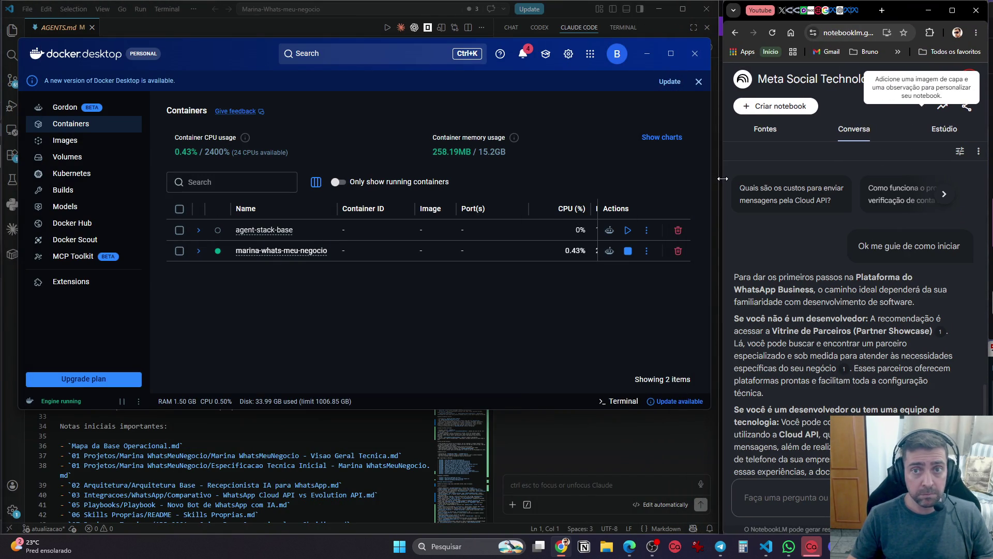
key("super+Up")
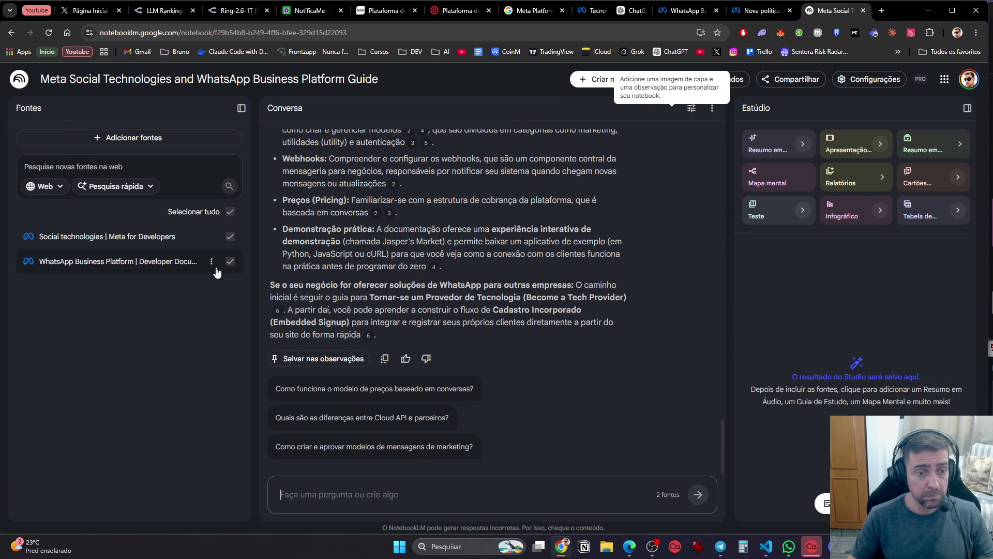
scroll(640, 368, "up", 9)
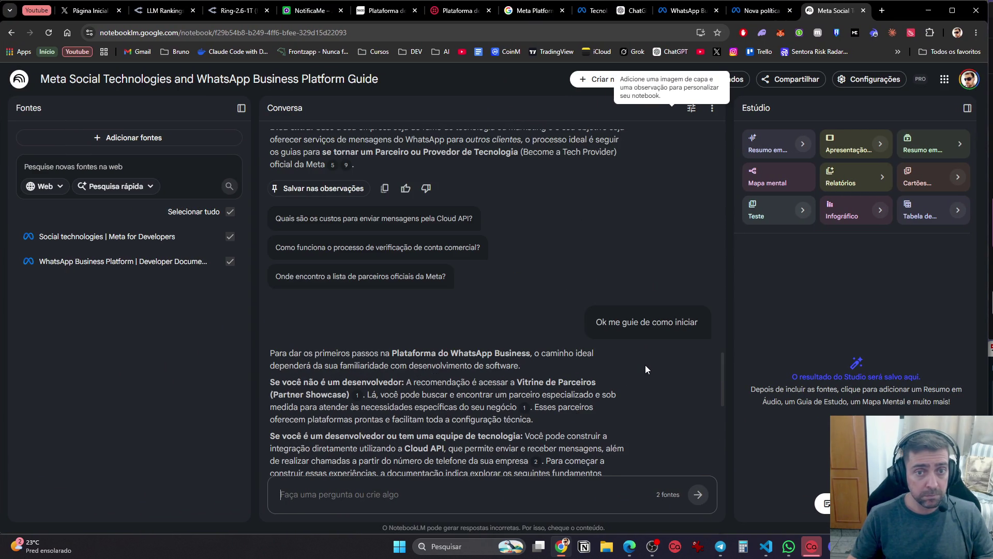
scroll(646, 365, "down", 3)
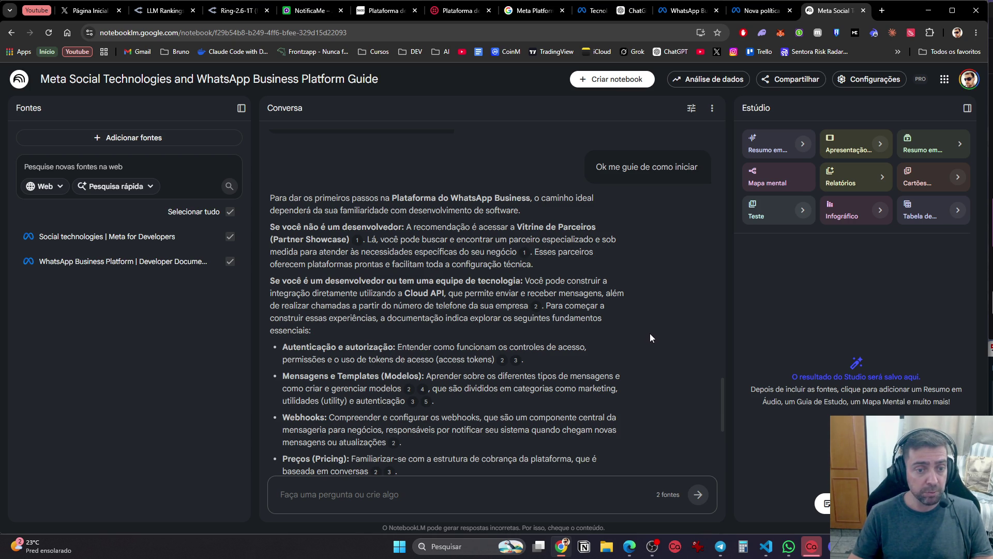
scroll(656, 334, "down", 3)
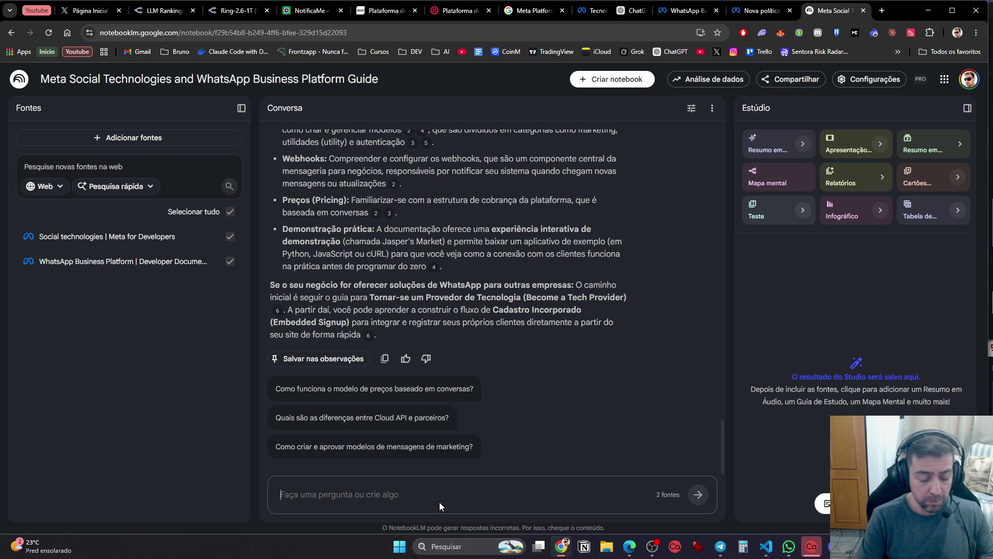
Step: Send 'Ok, vai me guiando, passo a passo, enviando os links, vou fazer tudo cmo vc'
type("Ok, vai me guiando, pas")
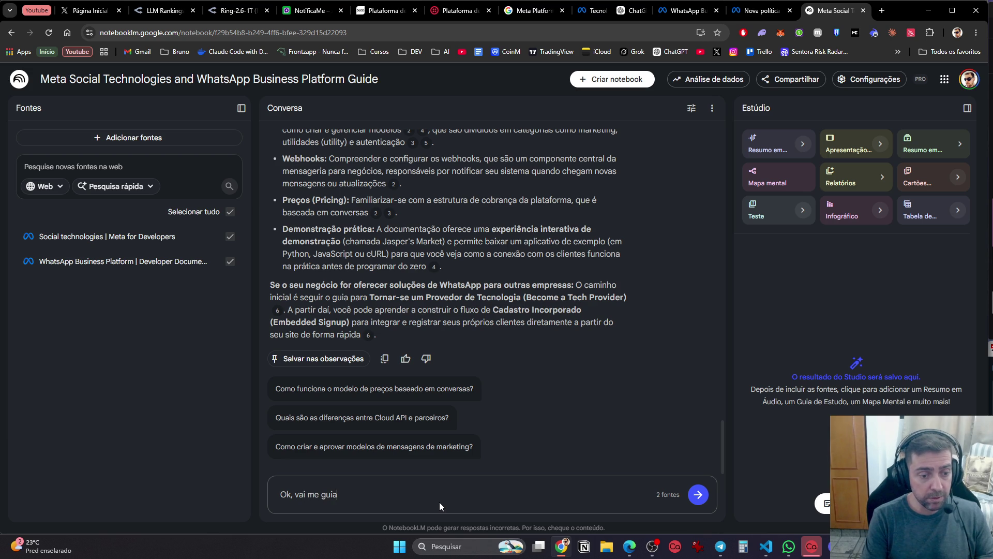
type("so a passo, enviando os ")
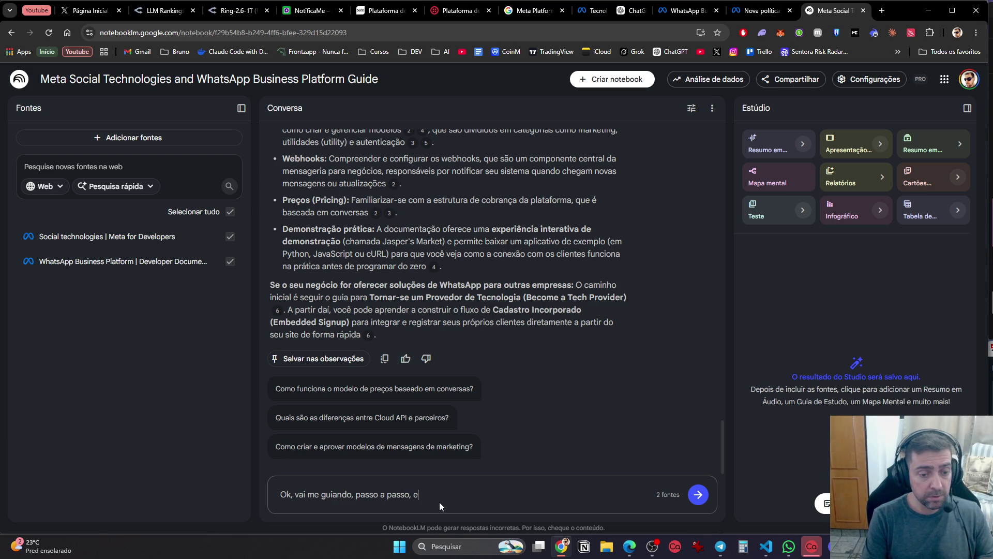
type("links, ")
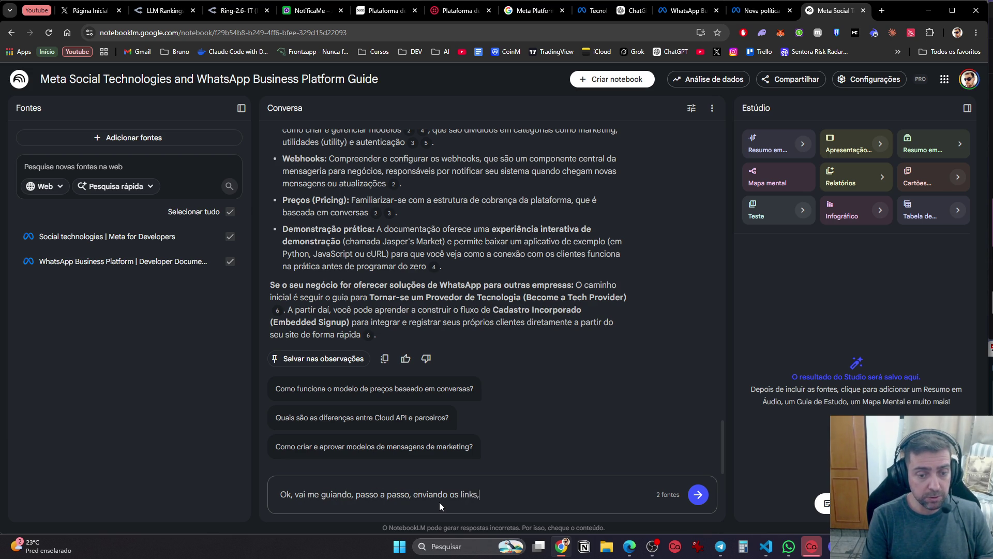
type("vou fazer tudo c")
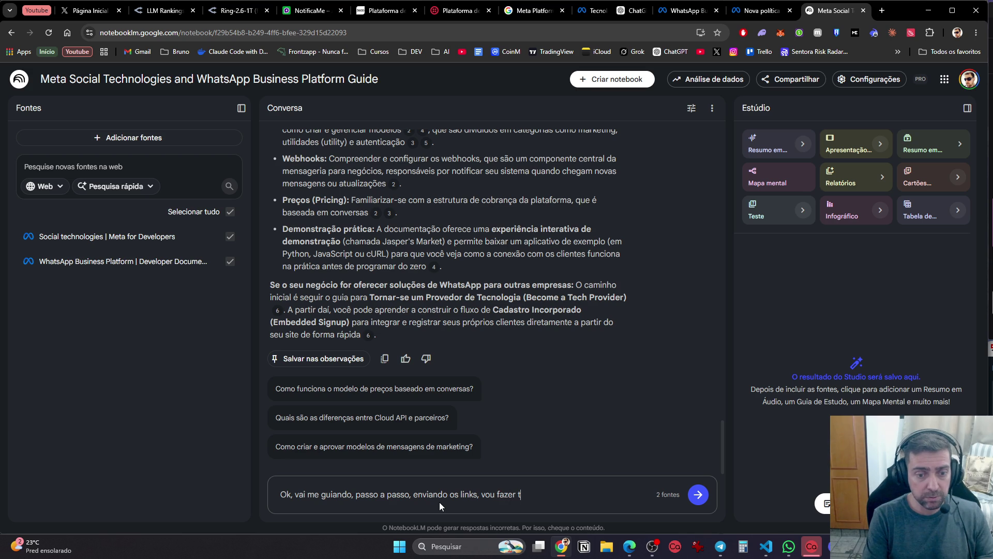
type("mo vc")
key("Return")
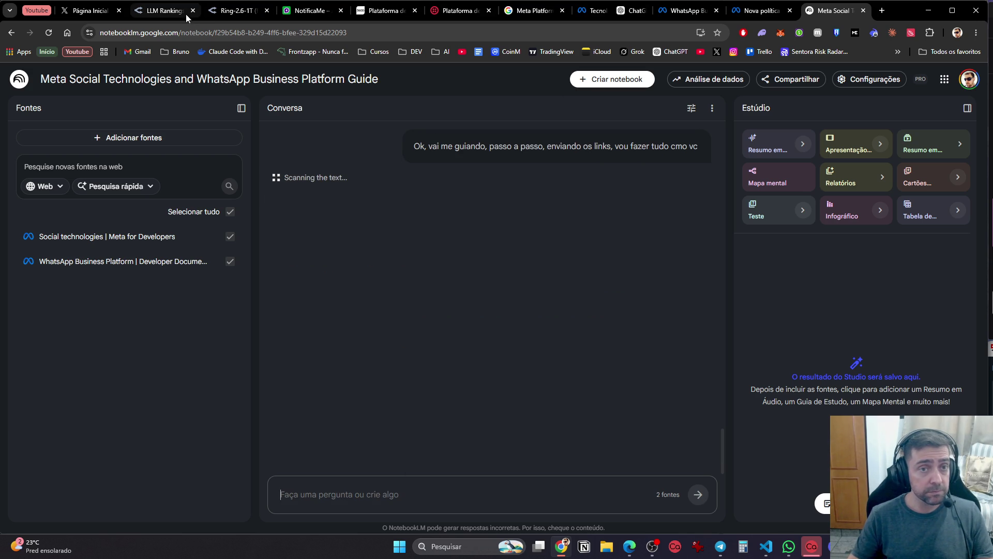
Step: Close the Página Inicial, LLM Rankings, Ring-2.6-1T, Twilio, Meta developers, ChatGPT and WhatsApp docs tabs
left_click(99, 13)
key("ctrl+w")
key("ctrl+w")
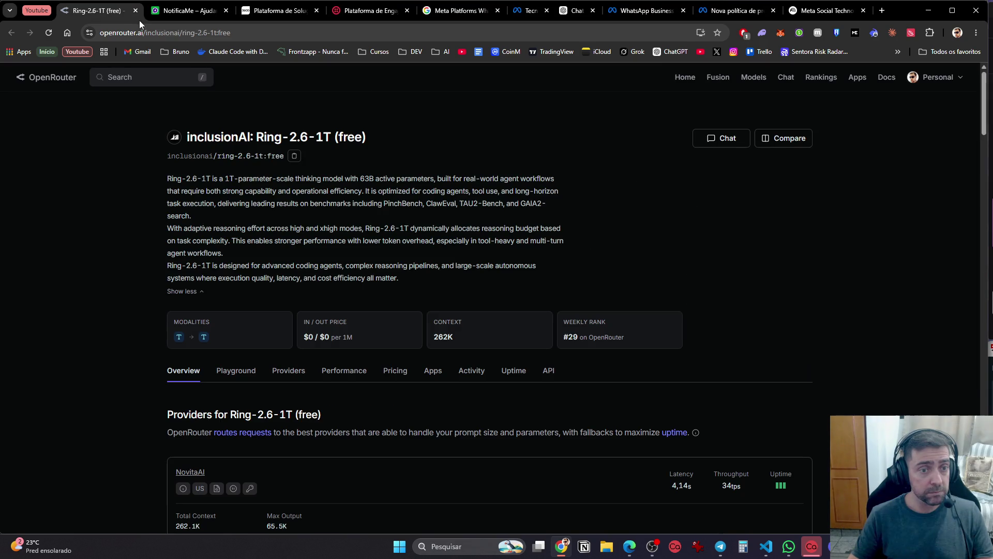
key("ctrl+w")
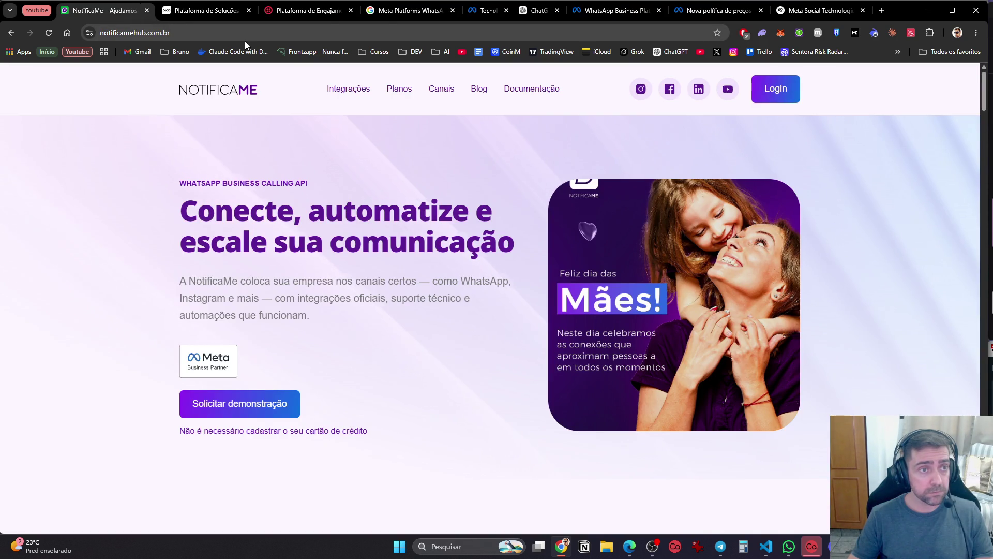
key("ctrl+w")
key("ctrl+w")
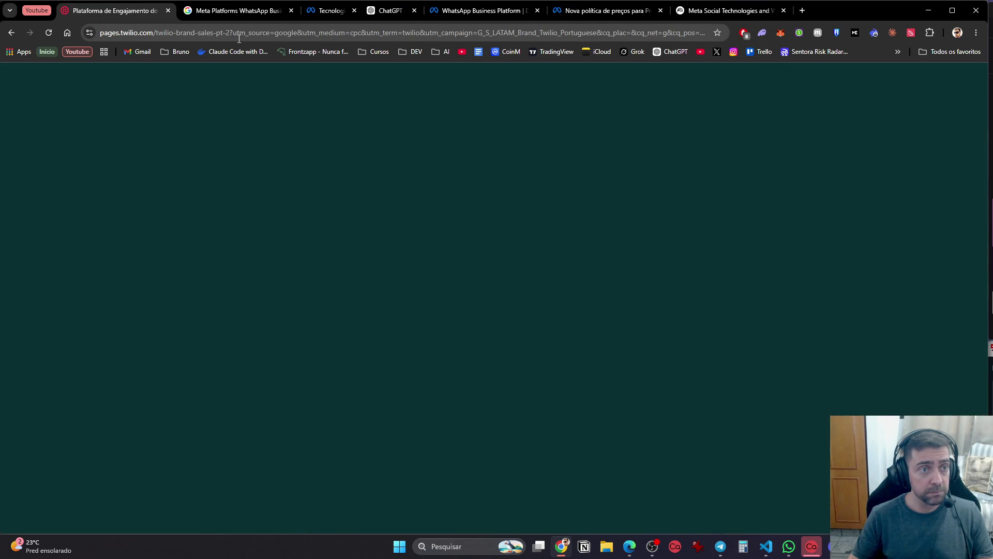
key("ctrl+w")
key("ctrl+w")
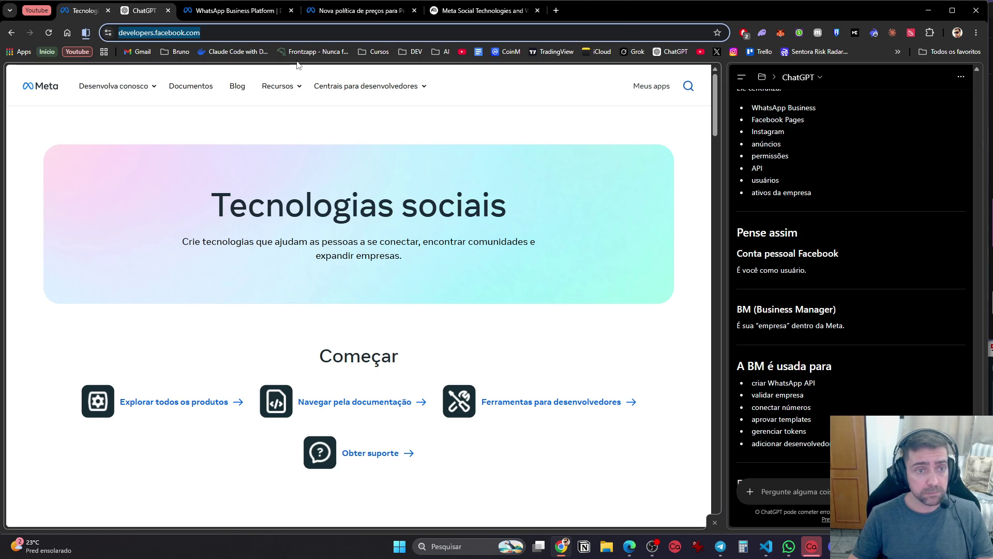
key("ctrl+w")
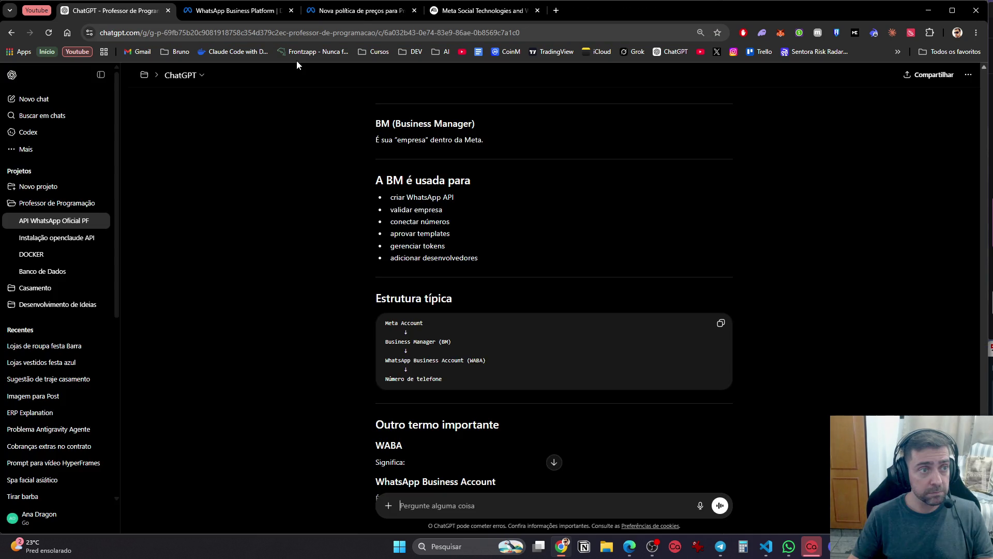
key("ctrl+w")
key("ctrl+w")
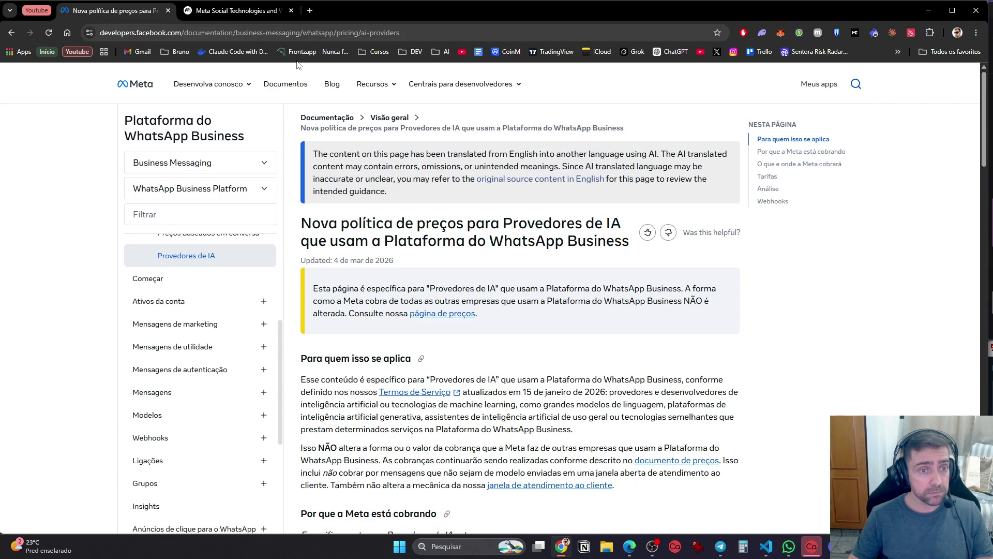
key("ctrl+w")
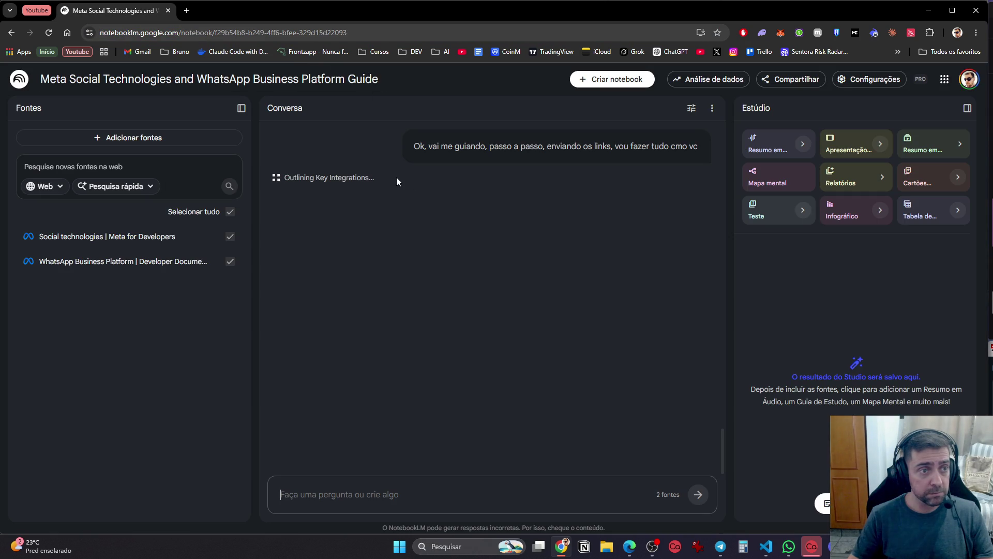
Step: Reopen the AI providers pricing tab, then scroll through NotebookLM's step-by-step Cloud API setup roadmap
key("ctrl+shift+t")
left_click(248, 11)
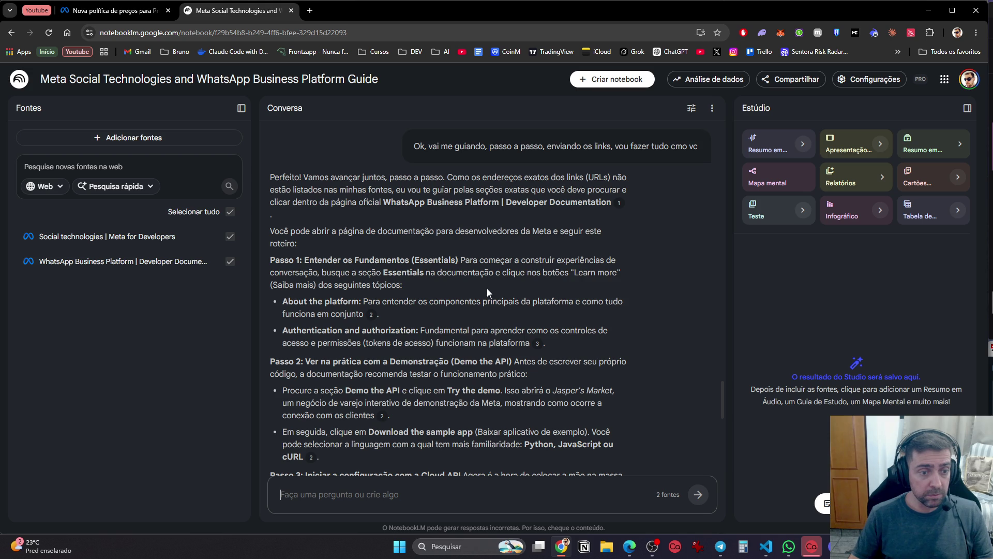
scroll(492, 297, "down", 3)
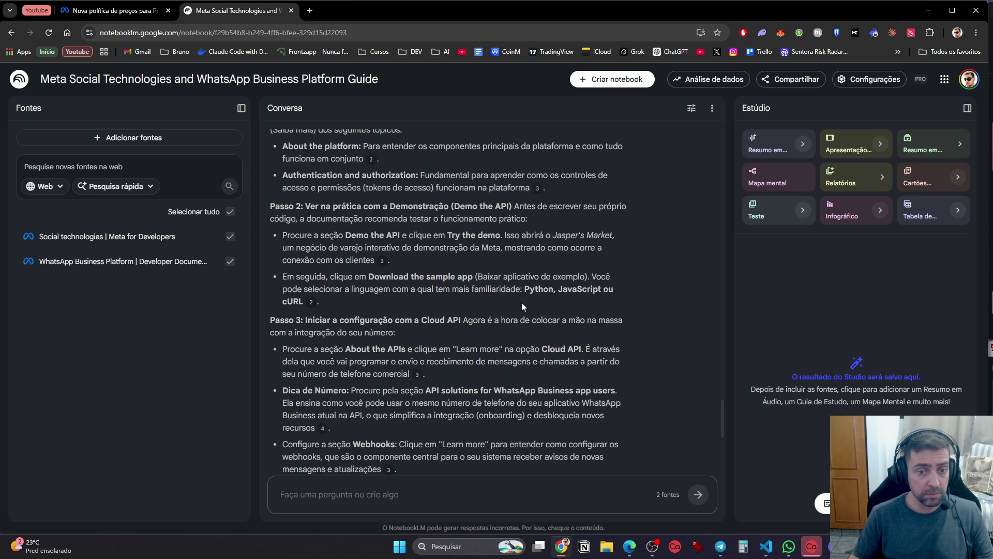
scroll(528, 313, "down", 3)
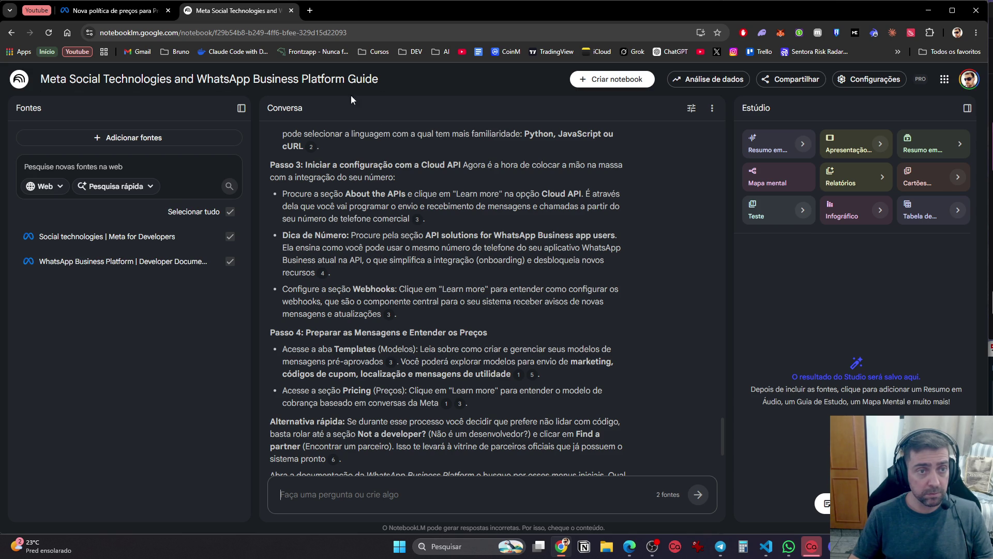
Step: Load the Claude website in a new browser tab
left_click(309, 12)
type("claude")
key("Return")
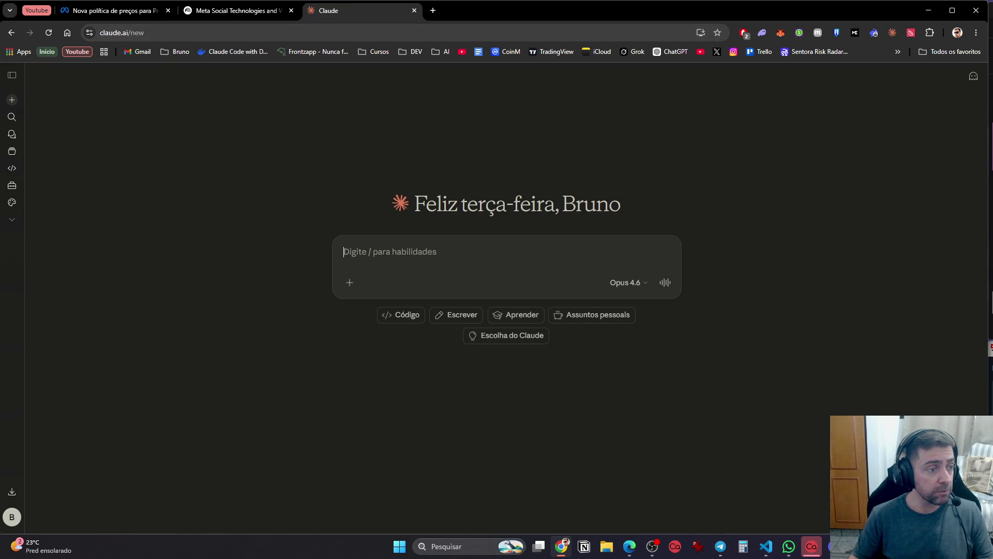
Step: Expand Claude's sidebar of recent chats and show the Mais flyout with Artifacts and customisation options
left_click(12, 75)
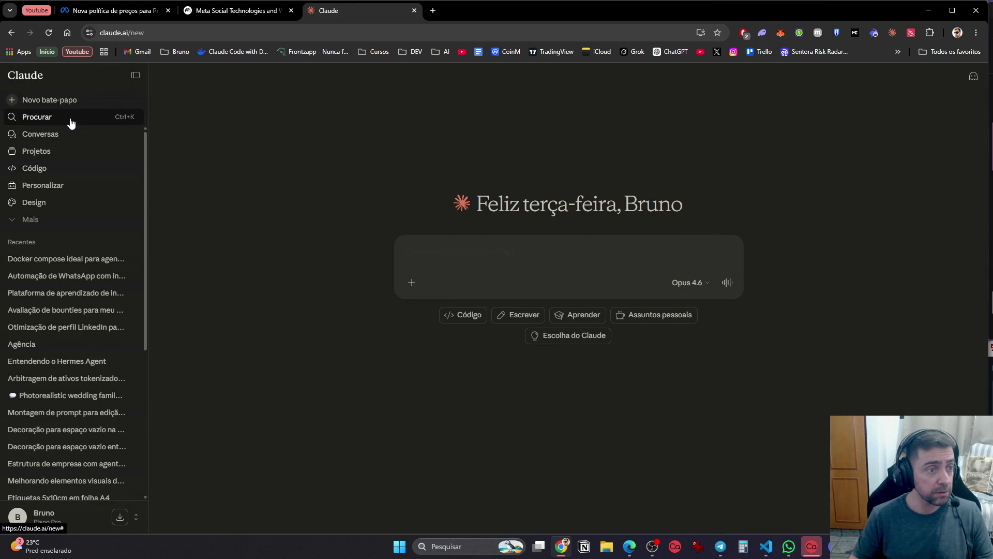
left_click(56, 220)
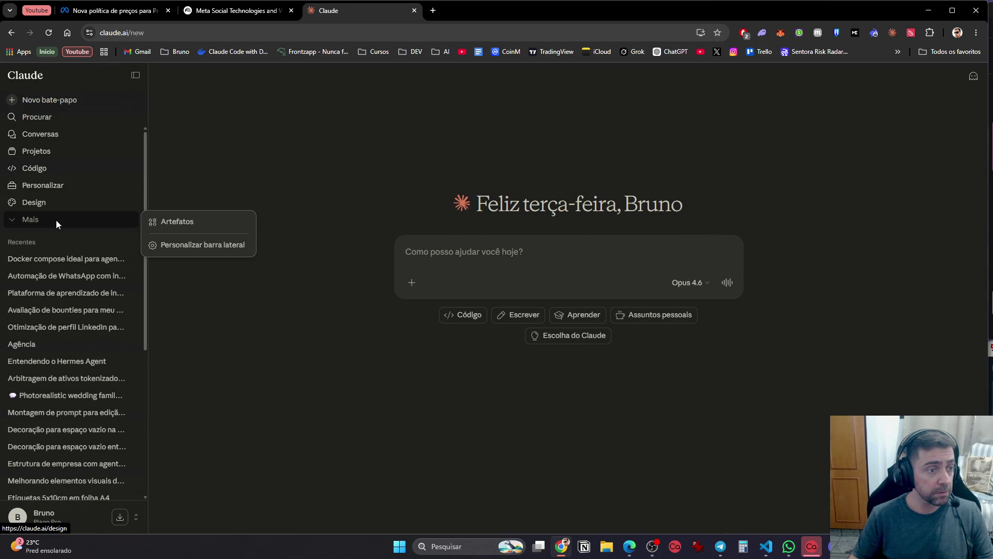
Step: Search Claude's Conectores directory for 'notebook', which turns up only Mem
left_click(58, 190)
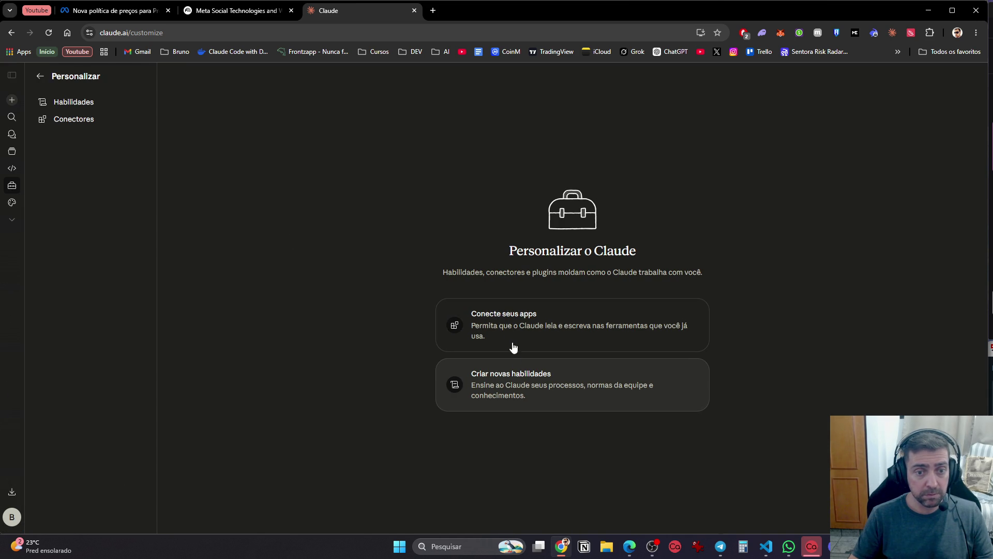
left_click(514, 371)
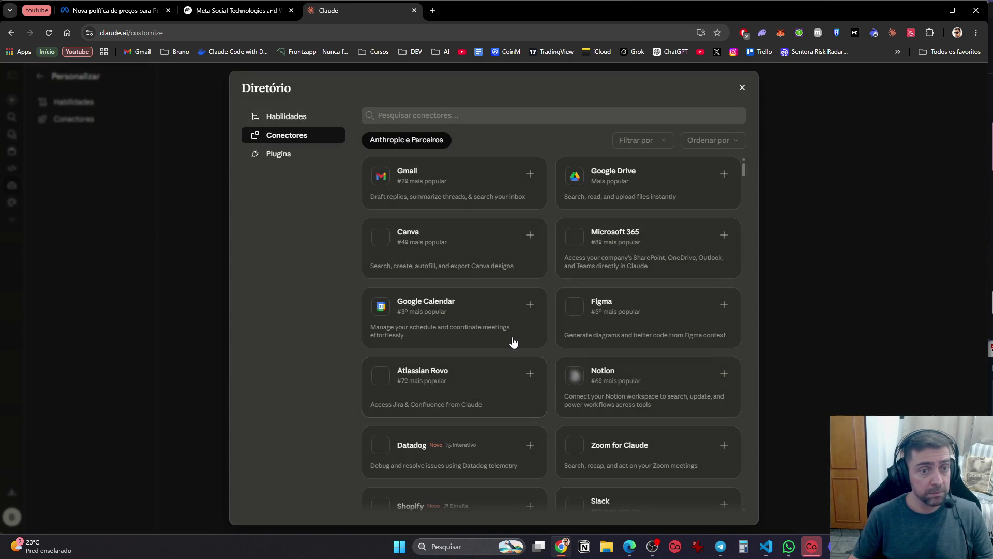
left_click(461, 114)
type("notebook")
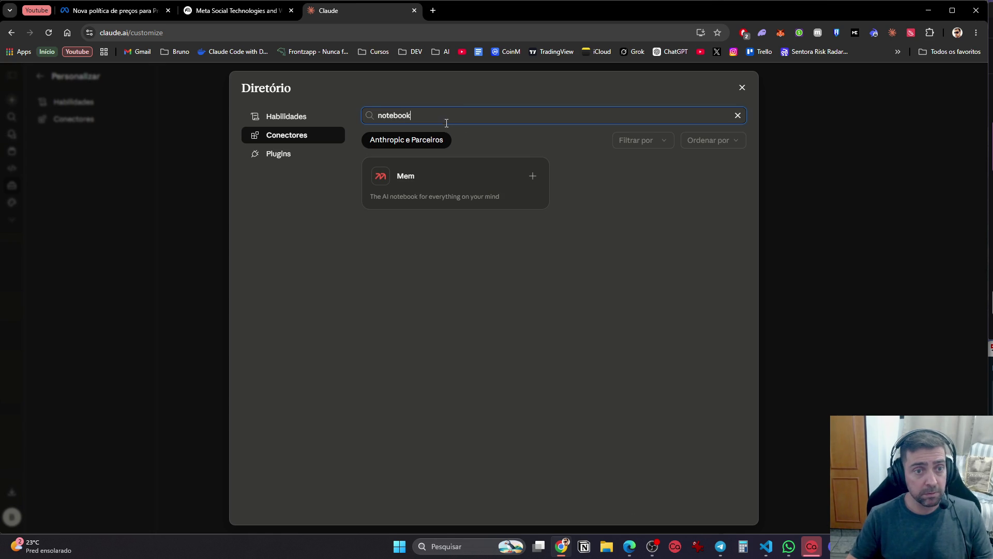
key("BackSpace")
key("BackSpace")
key("BackSpace")
key("BackSpace")
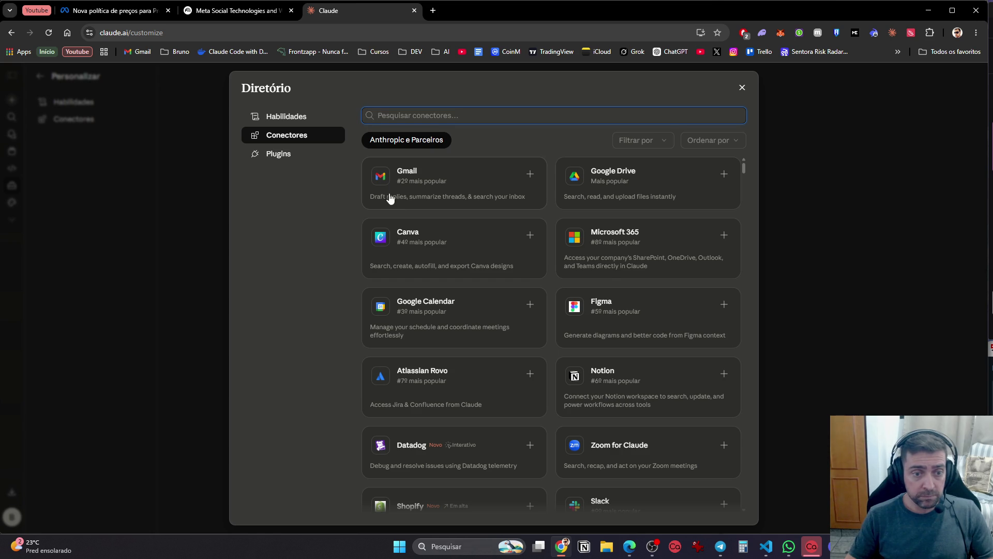
Step: Browse the connector list, then switch the directory to Habilidades to view skills like /skill-creator
scroll(388, 207, "down", 3)
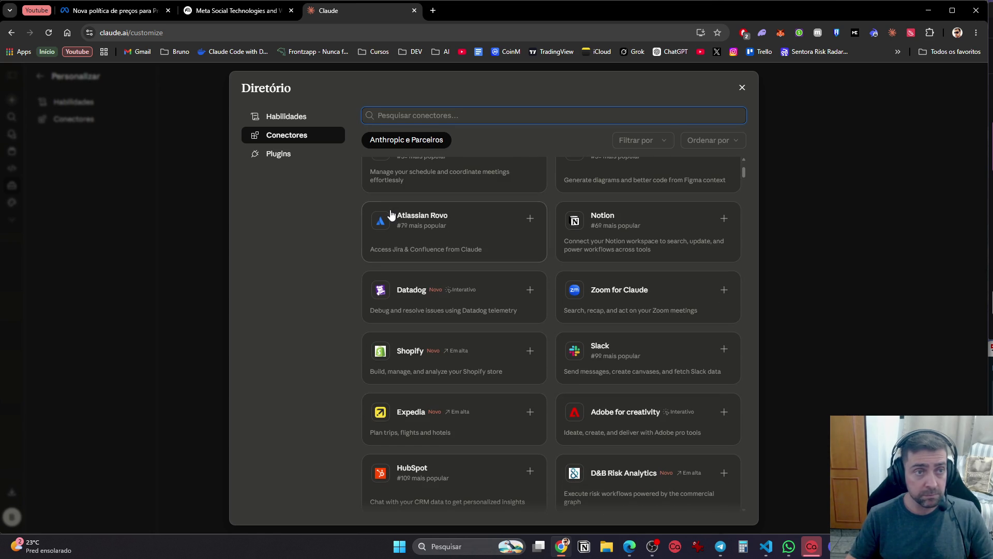
scroll(386, 260, "down", 7)
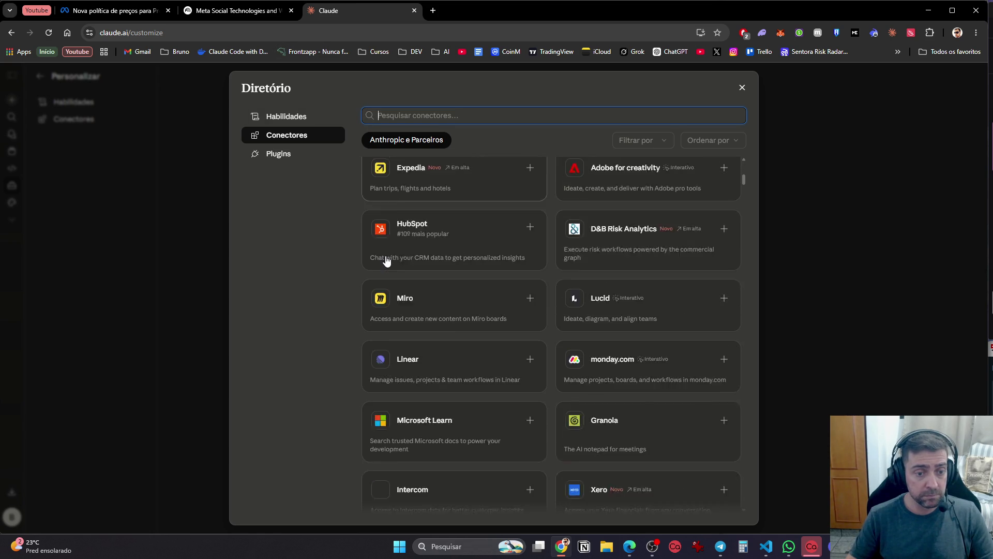
scroll(386, 260, "down", 3)
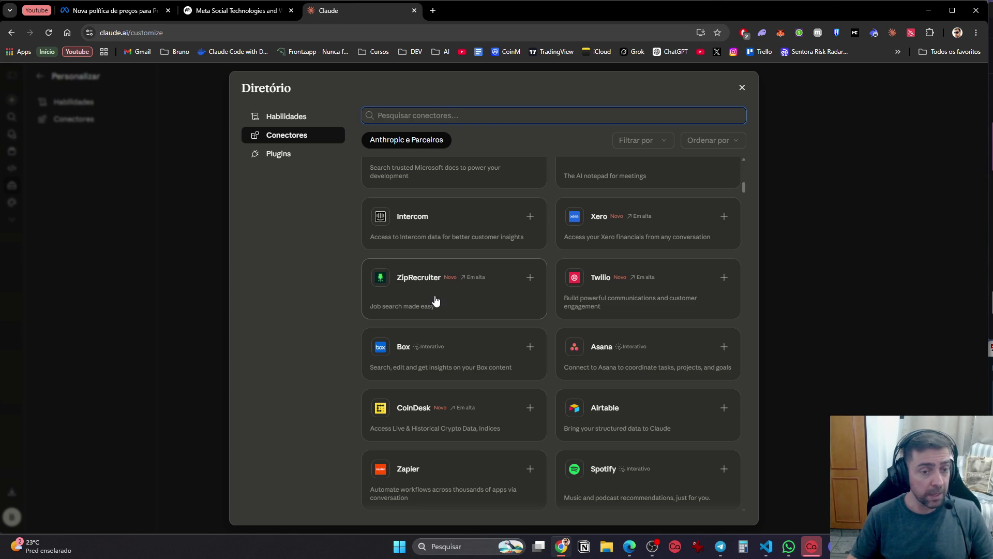
scroll(435, 303, "down", 3)
scroll(438, 336, "down", 3)
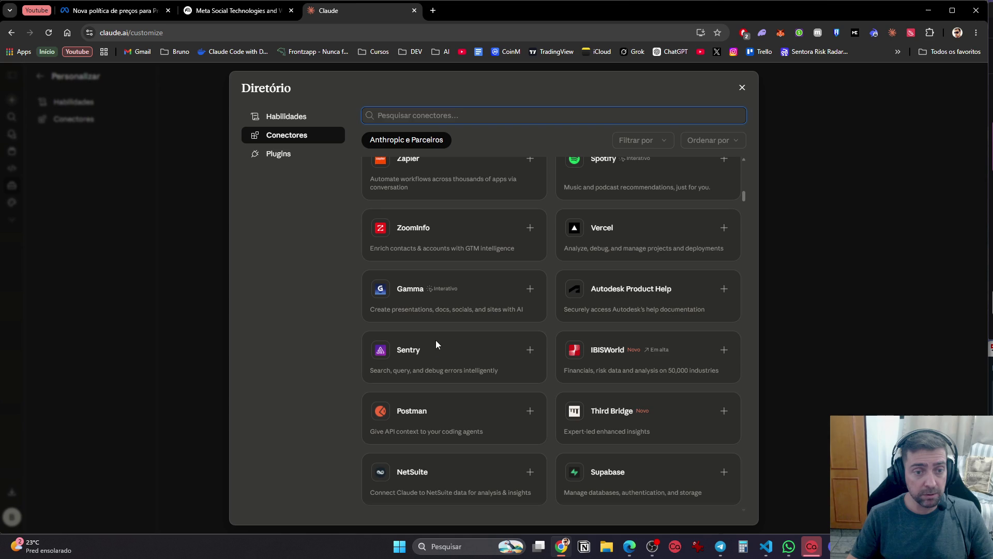
scroll(439, 362, "down", 2)
scroll(440, 369, "down", 4)
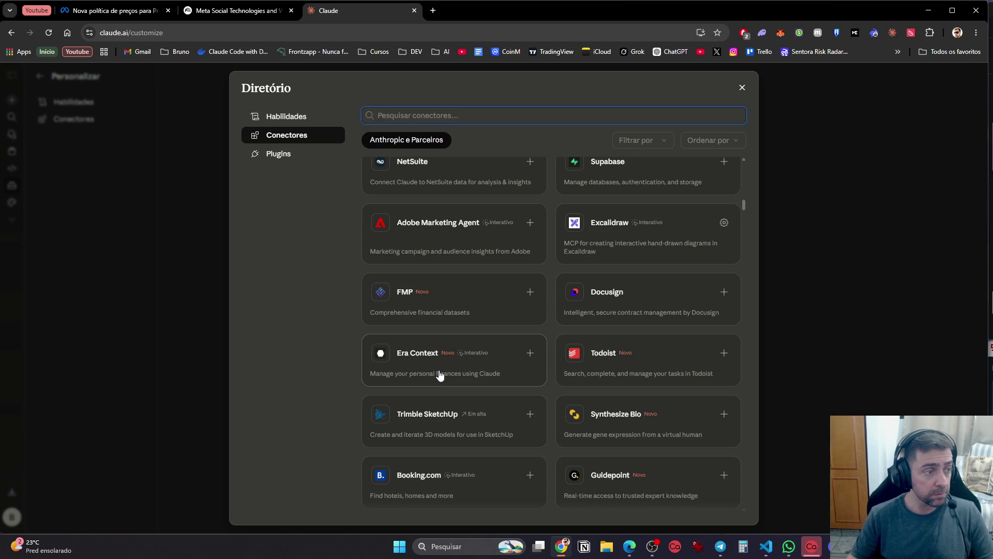
scroll(444, 378, "down", 3)
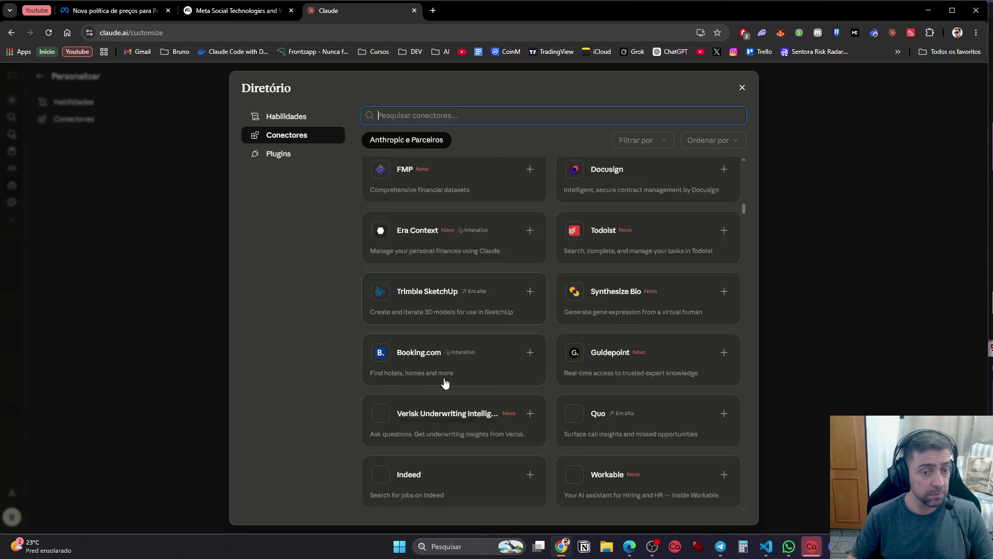
scroll(446, 385, "down", 6)
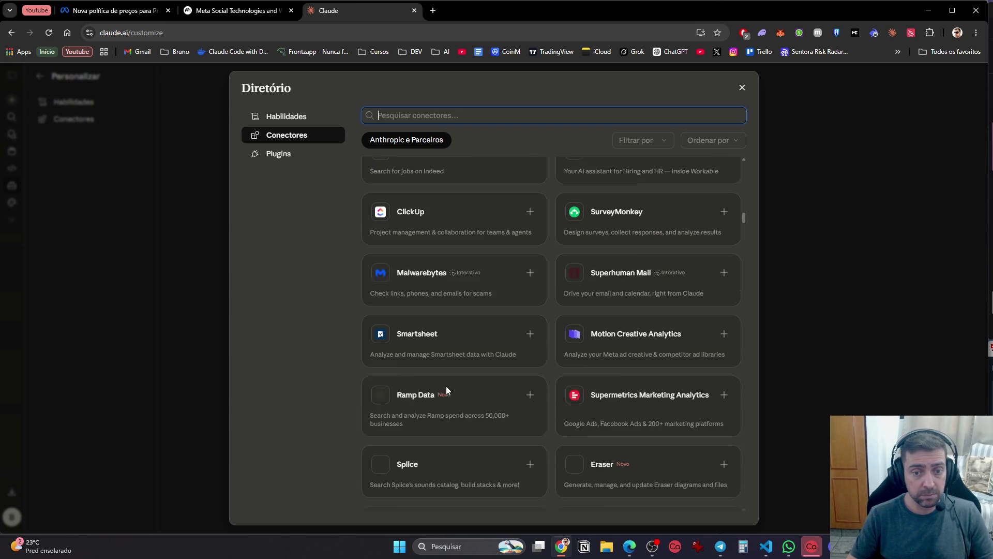
scroll(448, 391, "down", 4)
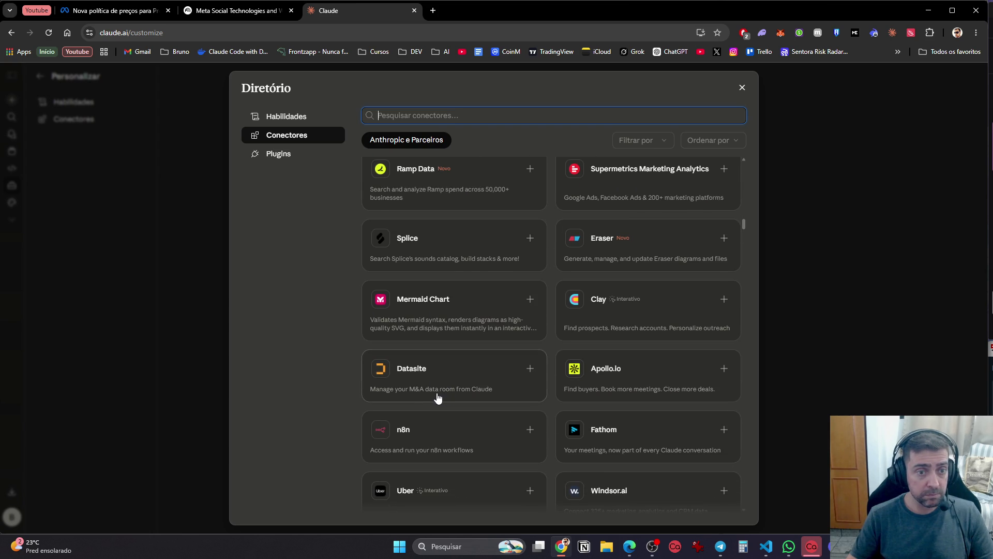
left_click(297, 114)
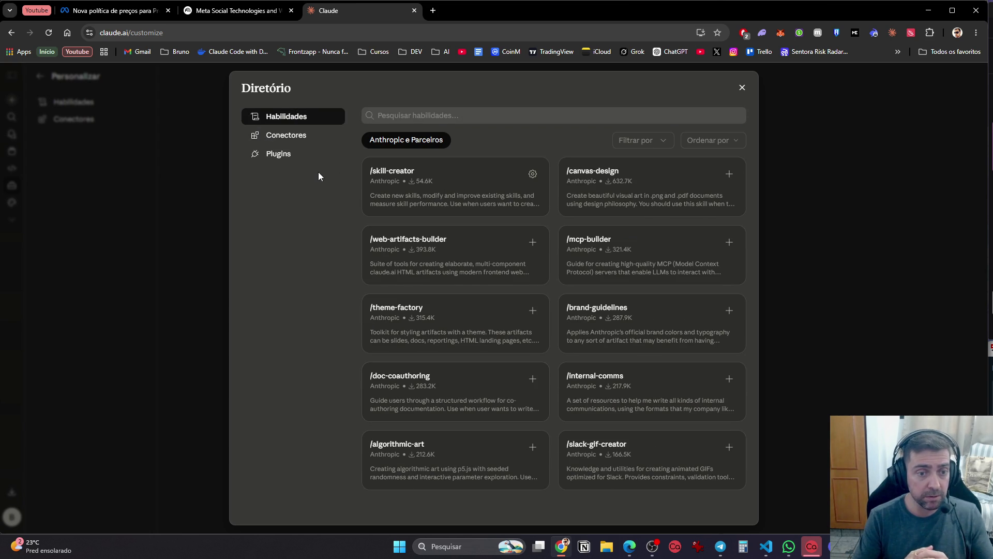
Step: Close the connectors directory and open Claude Code in its own browser tab
left_click(742, 88)
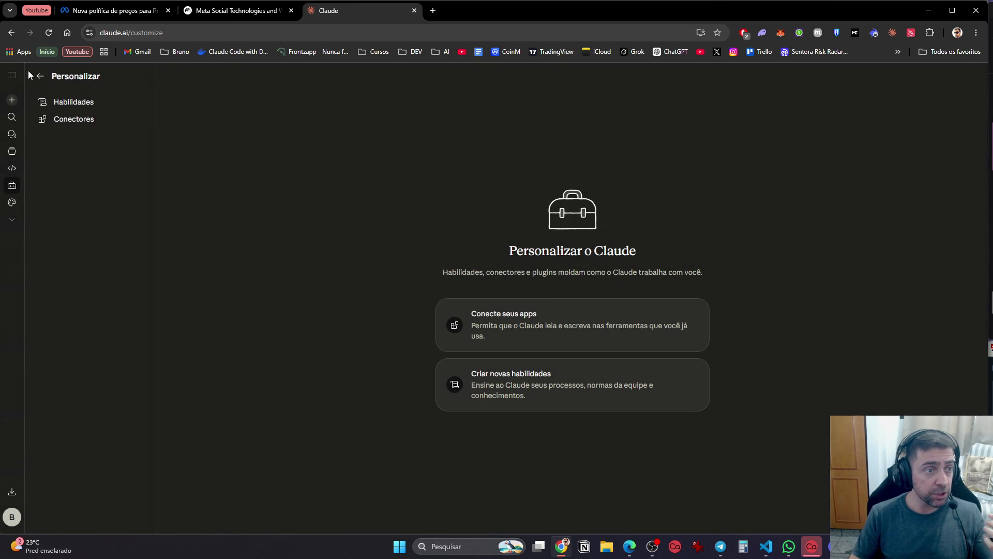
left_click(40, 76)
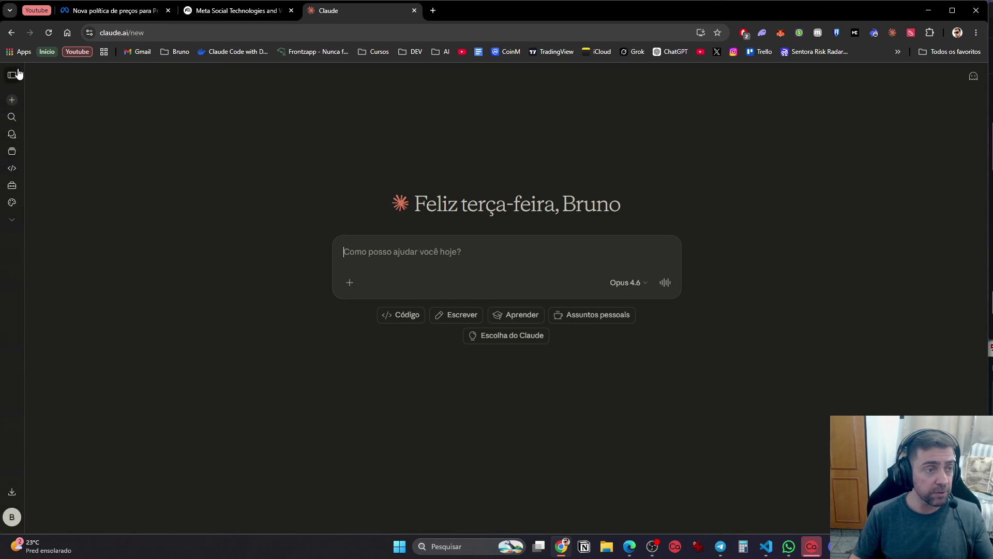
left_click(17, 74)
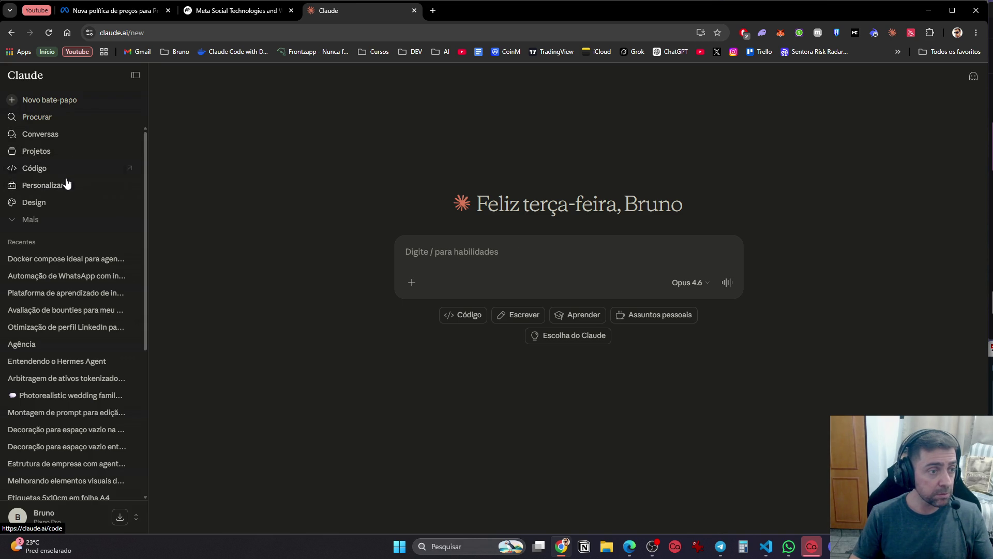
left_click(60, 220)
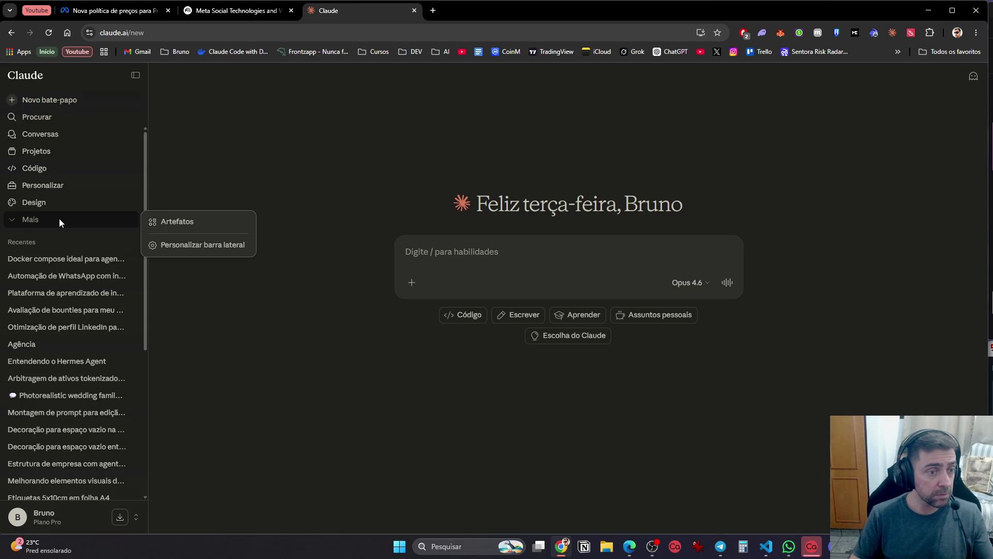
left_click(57, 204)
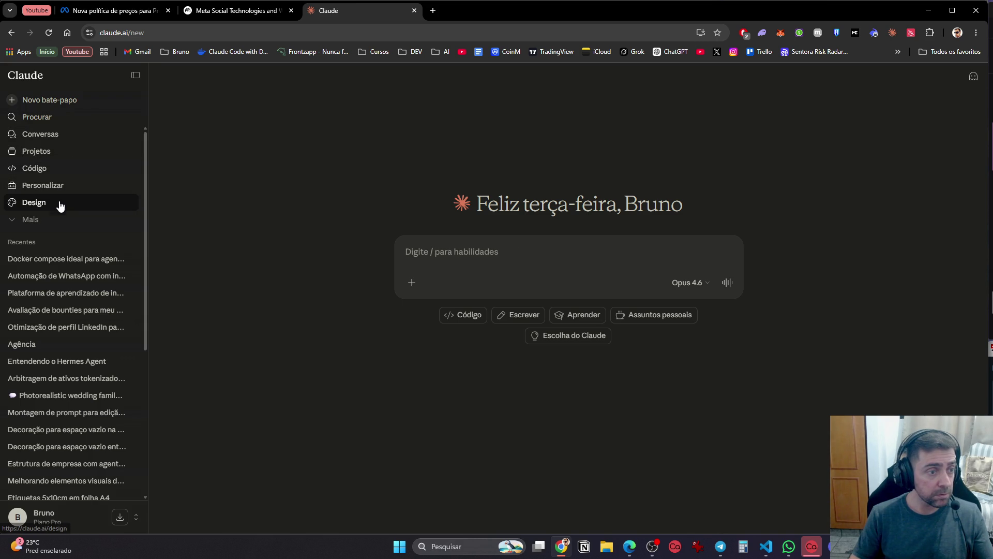
left_click(62, 169)
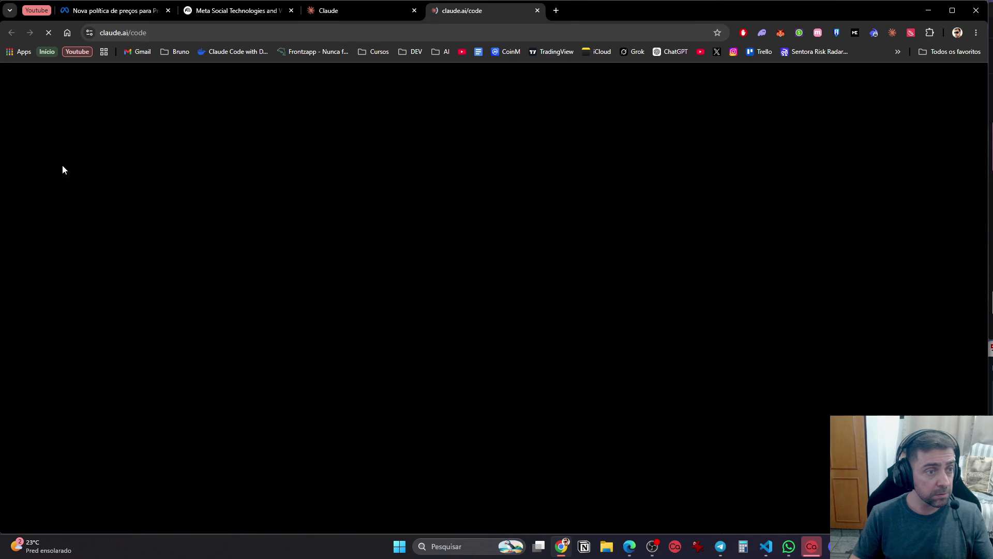
left_click(316, 11)
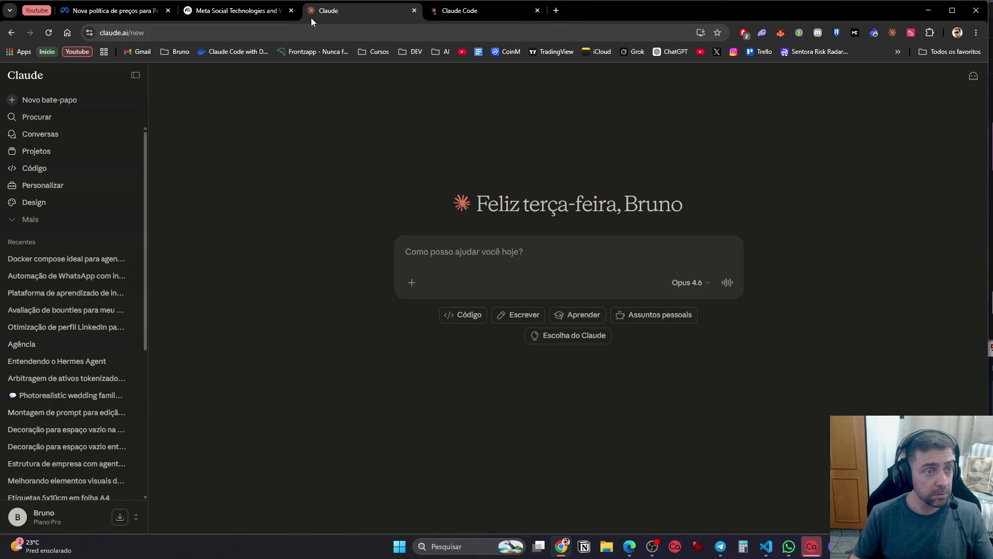
Step: Go to Claude's Personalizar page from Conversas and open the connectable apps directory
left_click(77, 138)
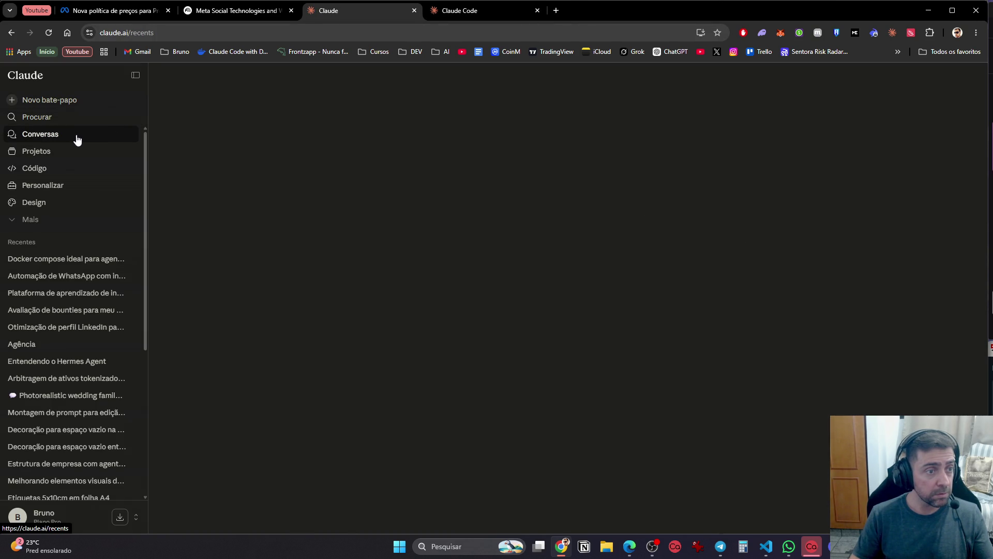
left_click(66, 188)
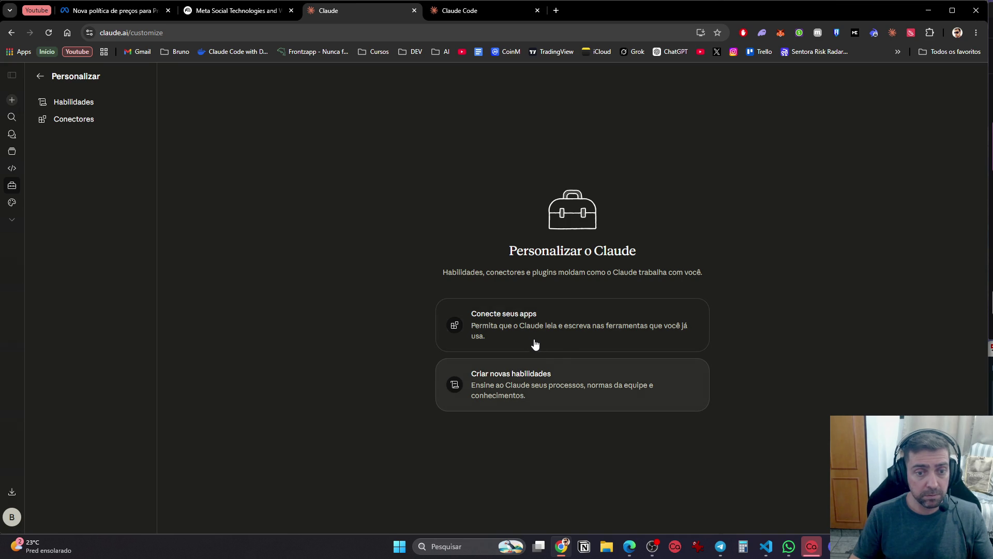
left_click(567, 343)
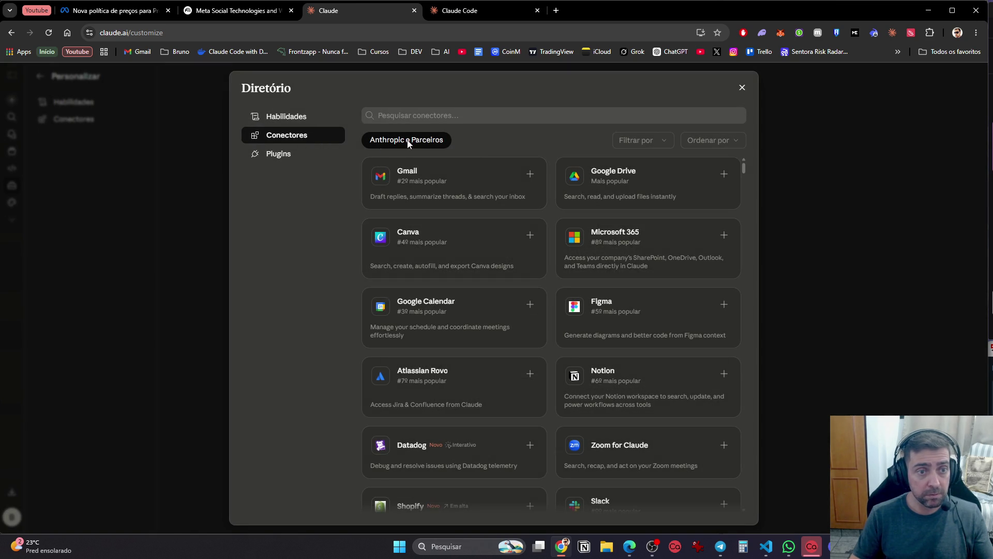
Step: Search the Plugins list for 'notebo', which returns no match
left_click(280, 153)
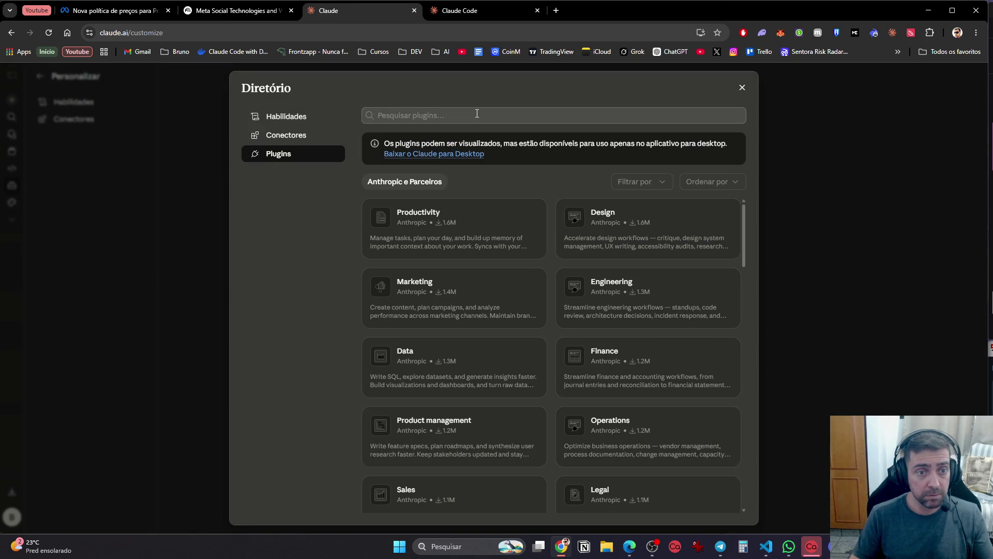
left_click(477, 115)
type("net")
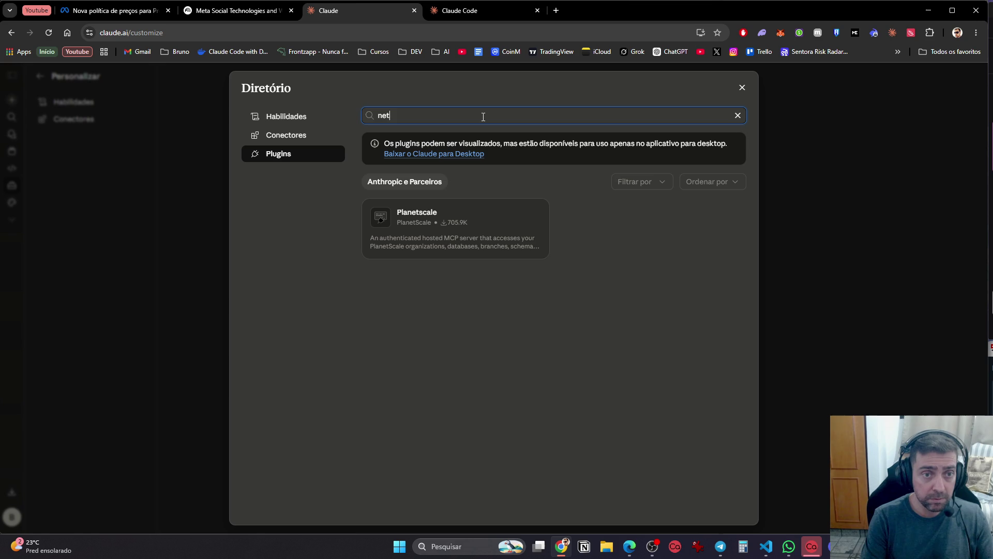
key("BackSpace")
key("BackSpace")
type("otebook")
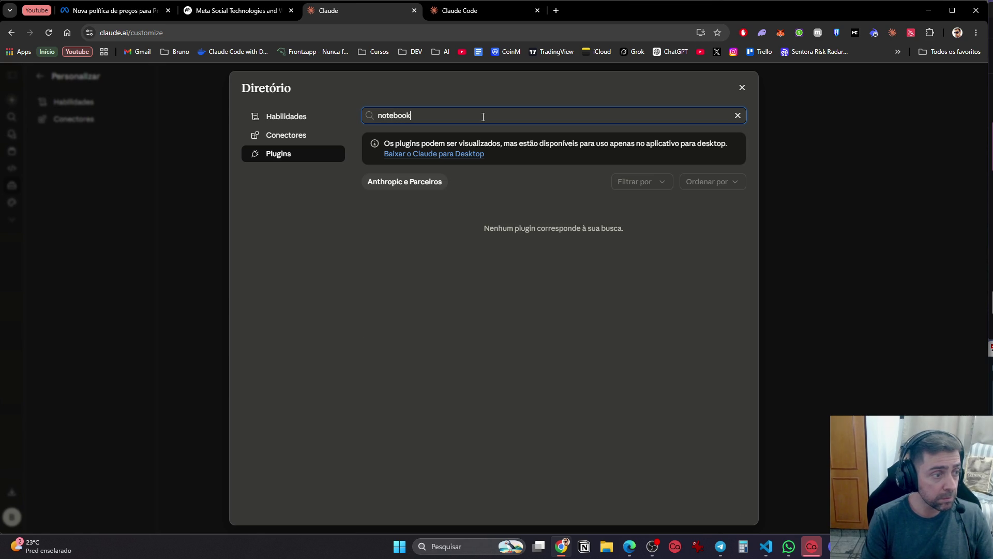
Step: Browse the Conectores grid down to partners like Sigma, PubMed, Ahrefs and Tripadvisor
left_click(310, 136)
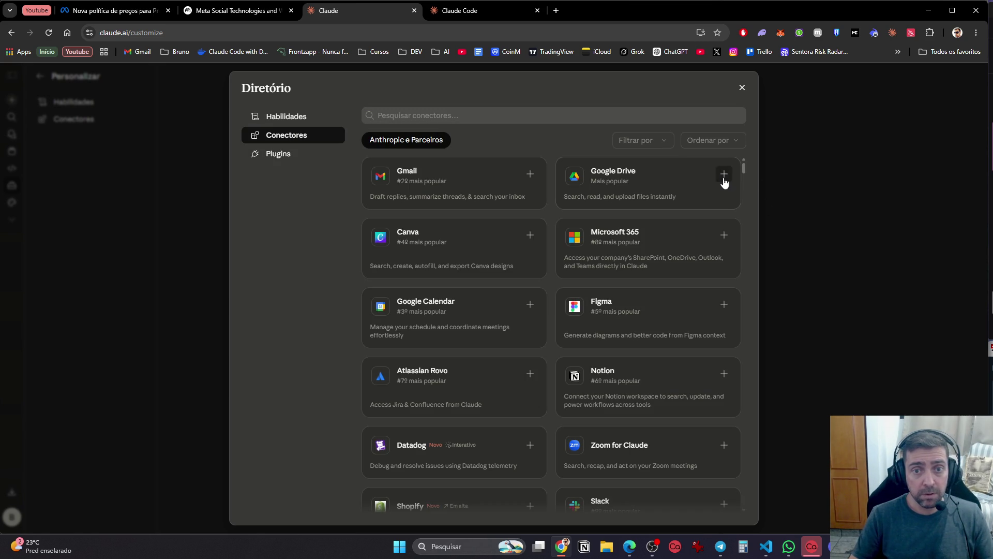
scroll(645, 310, "down", 8)
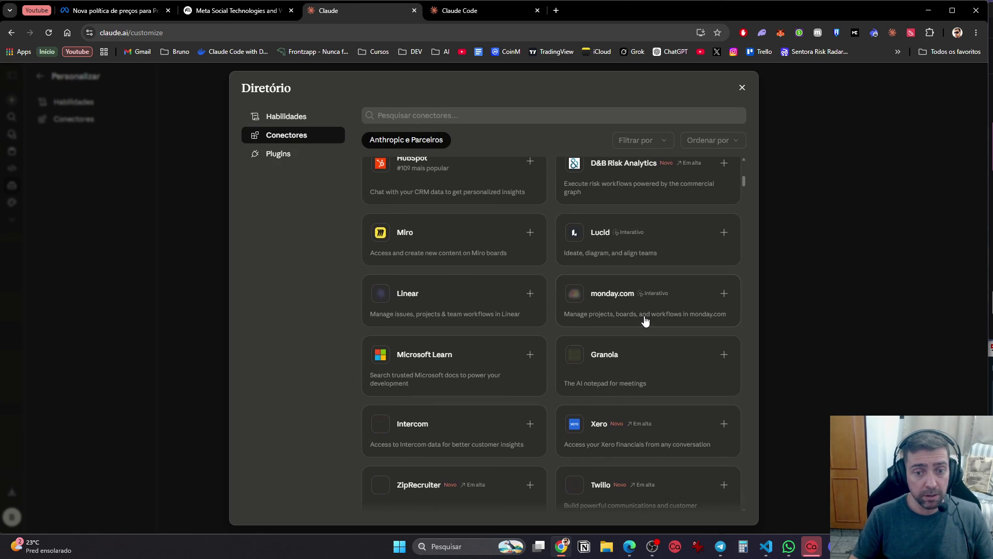
scroll(646, 321, "down", 4)
scroll(645, 322, "up", 3)
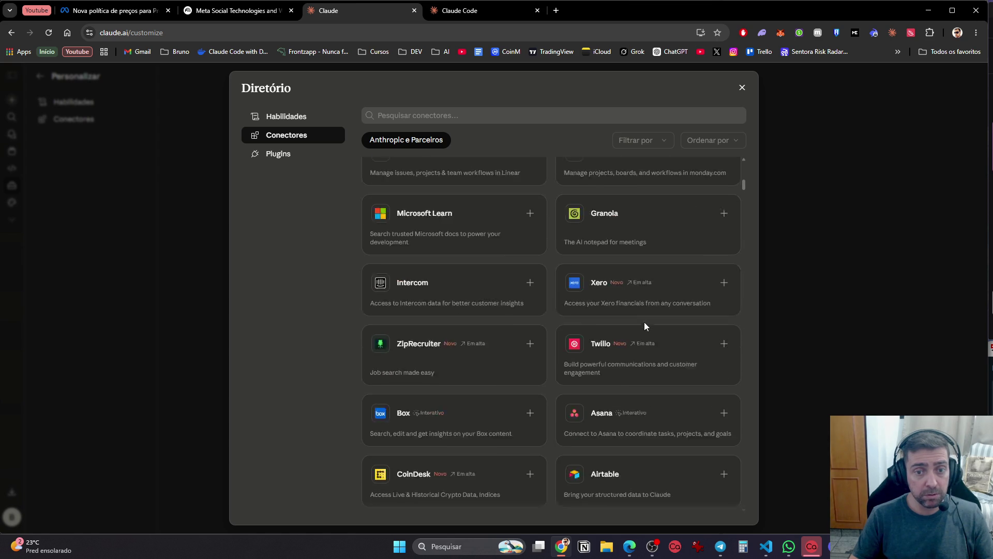
scroll(646, 326, "down", 3)
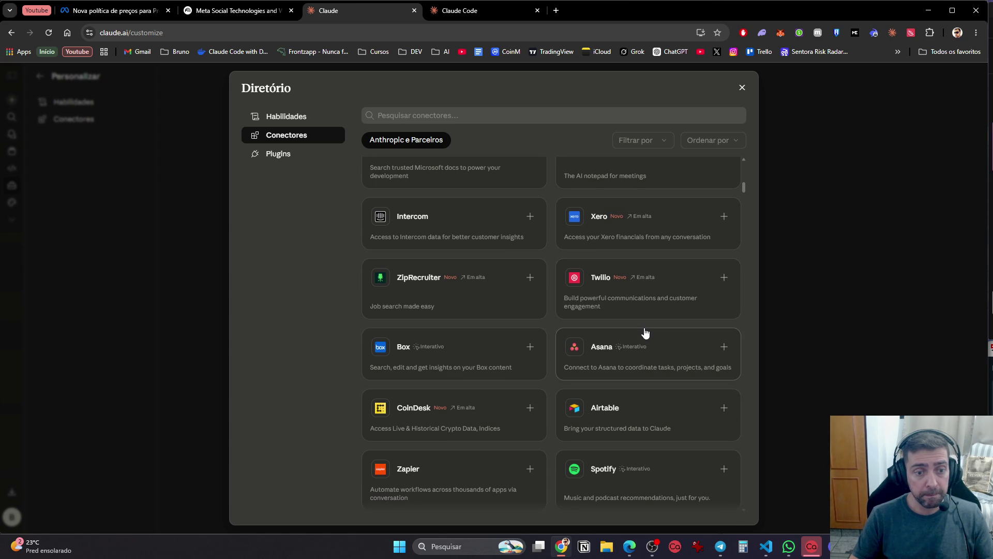
scroll(646, 329, "up", 3)
scroll(645, 333, "down", 8)
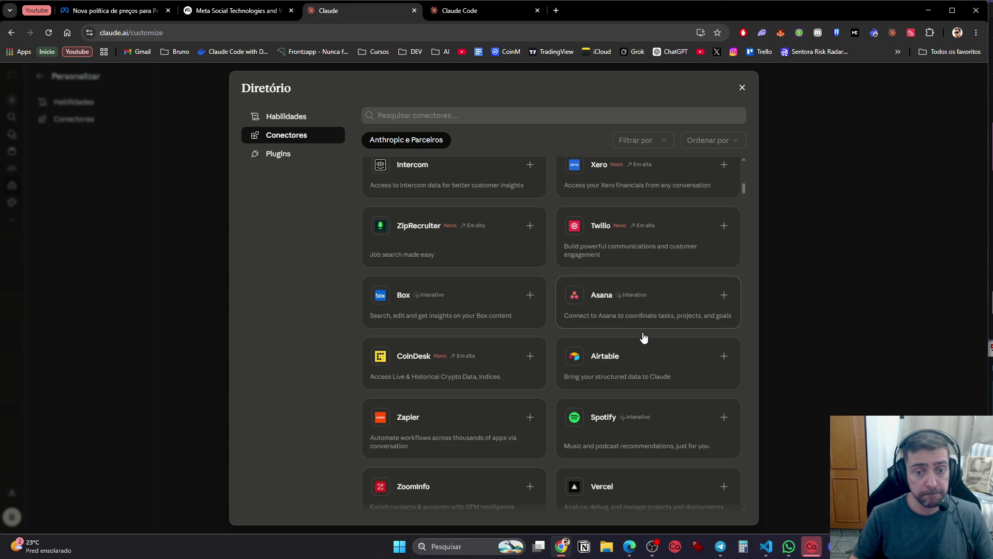
scroll(644, 338, "down", 6)
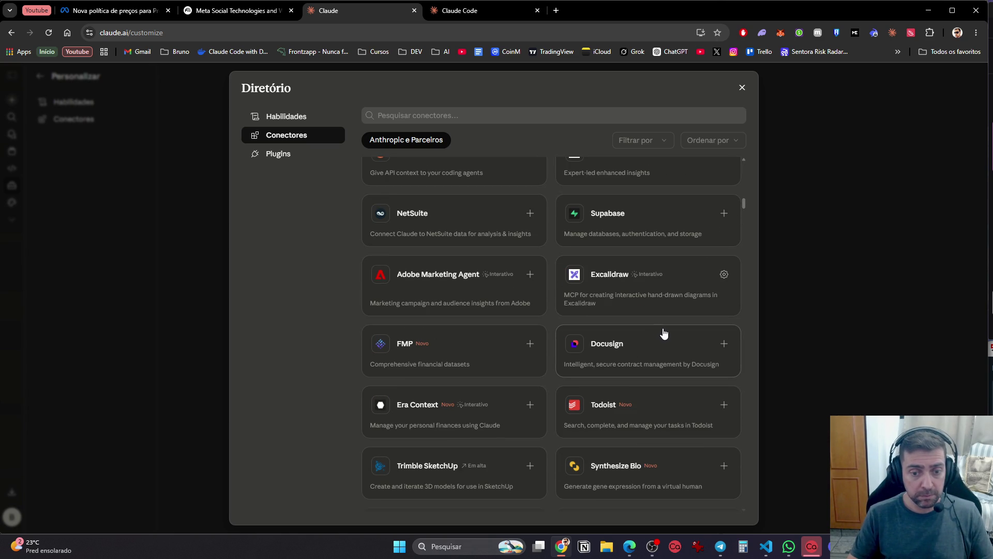
scroll(668, 352, "down", 5)
scroll(675, 360, "down", 4)
scroll(675, 359, "down", 2)
scroll(673, 365, "down", 5)
scroll(668, 376, "down", 4)
Step: Find 'notebo' in the directory page text and step through the matches
key("ctrl+f")
type("sig")
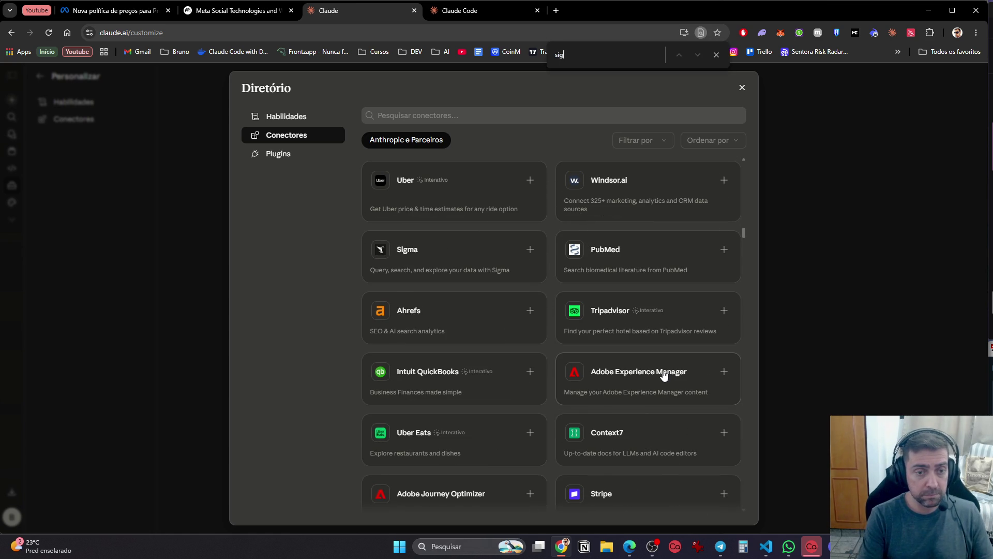
type("m")
key("ctrl+a")
type("note")
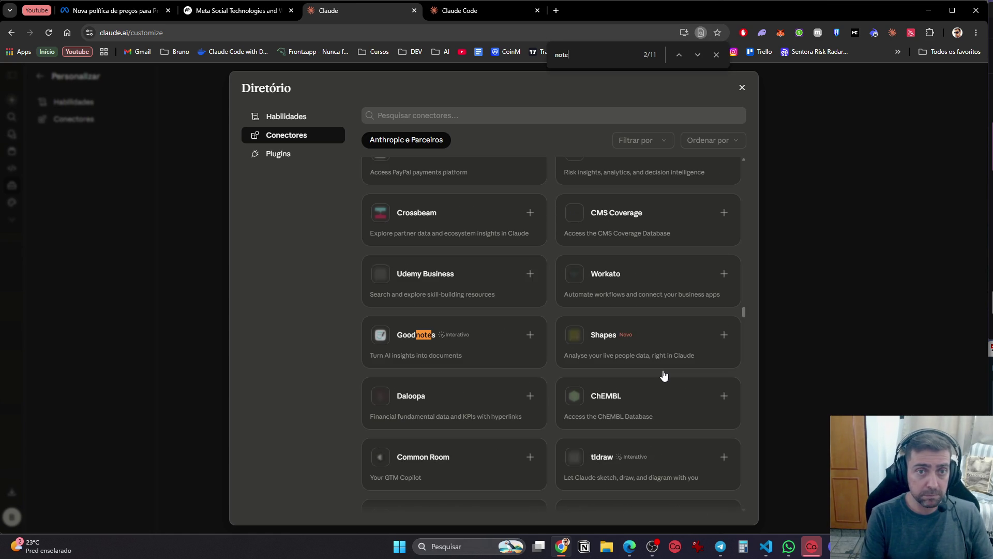
type("bo")
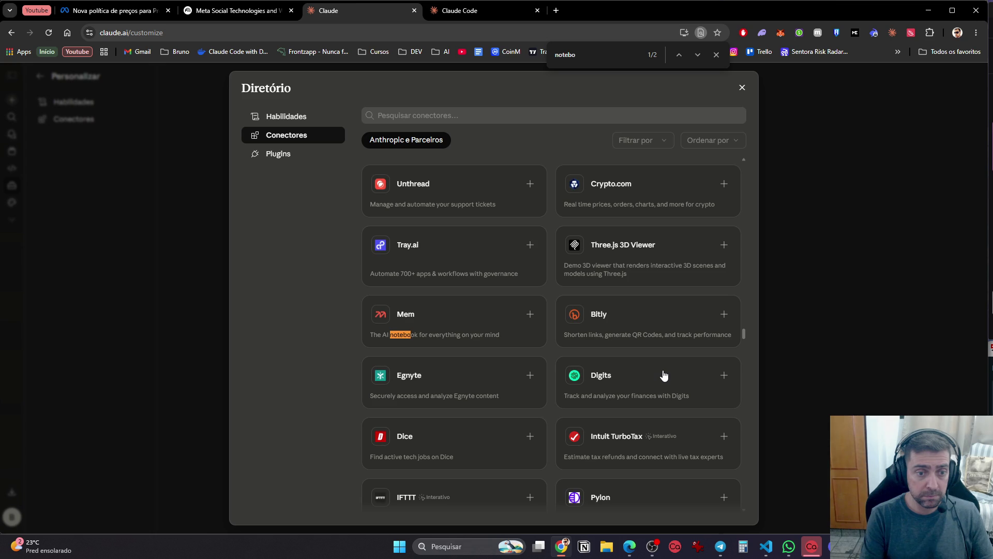
key("Return")
key("Return")
key("Return")
key("Return")
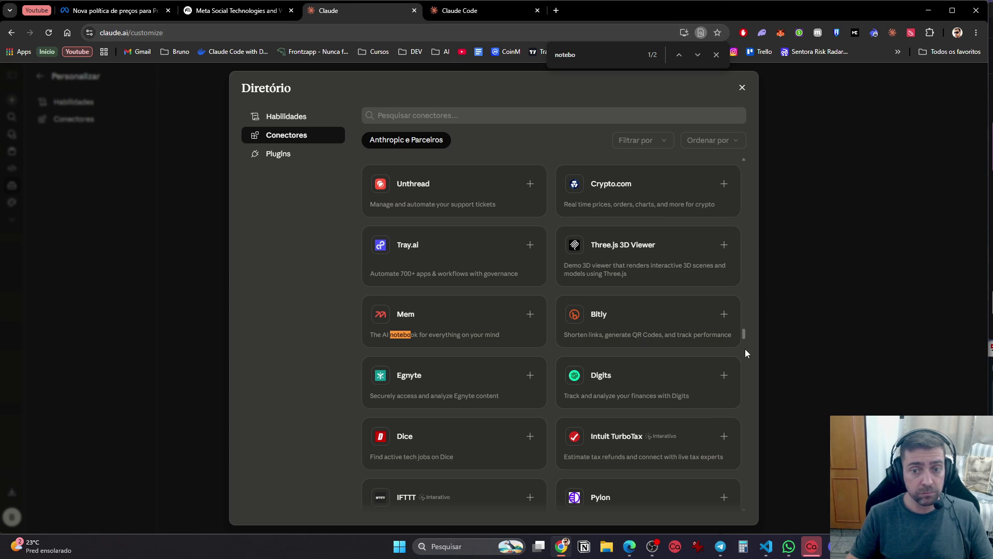
left_click_drag(744, 336, 743, 61)
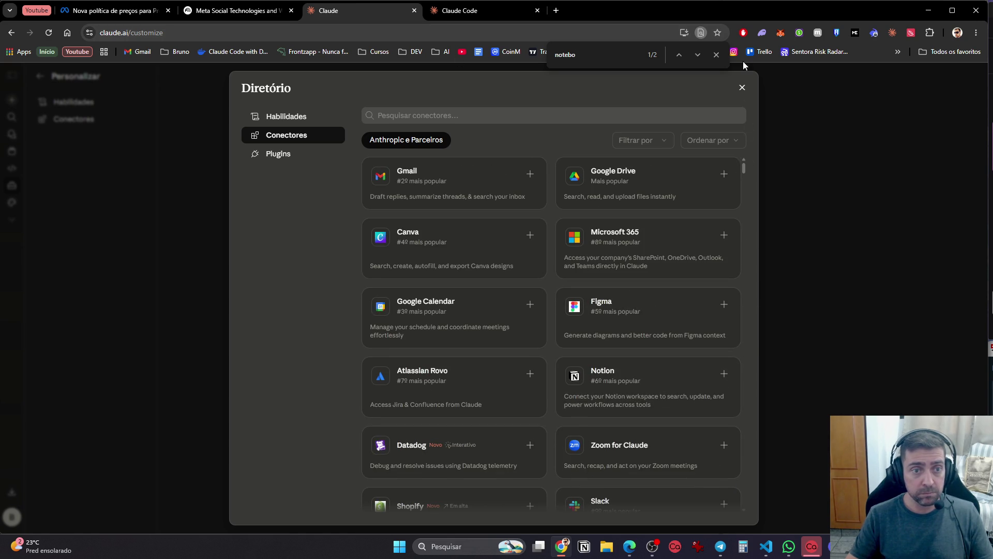
Step: Close the connector directory, return to the NotebookLM notebook, and open a new tab
left_click(741, 88)
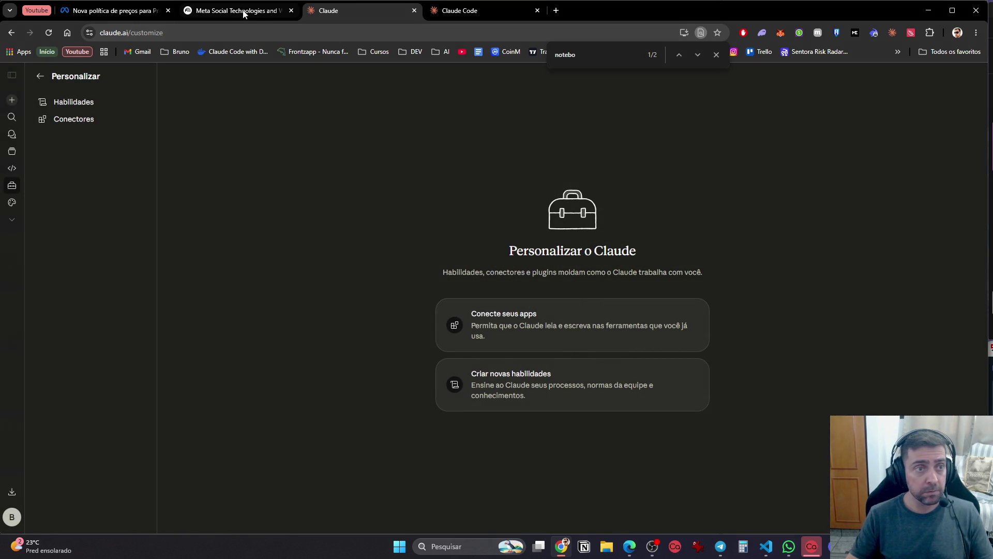
left_click(241, 12)
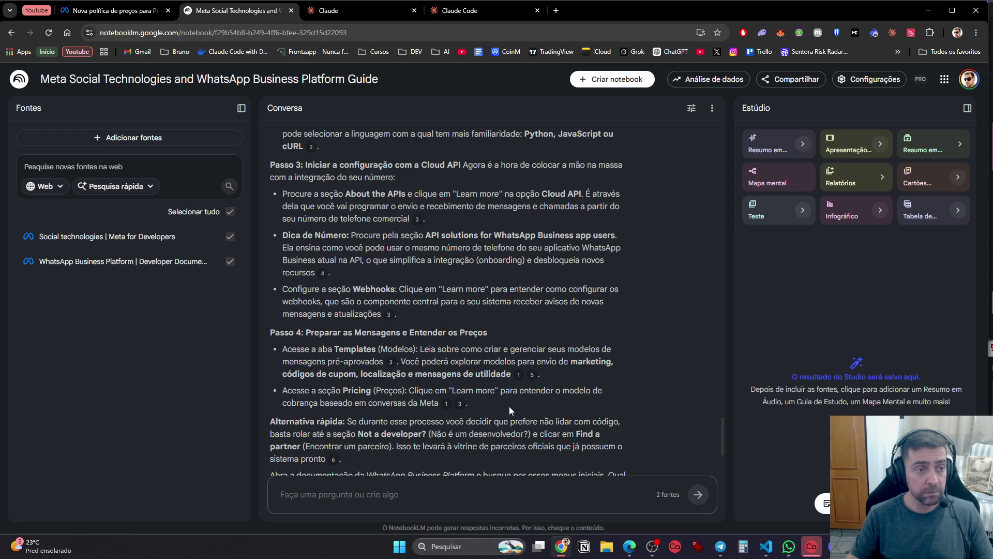
scroll(512, 412, "up", 15)
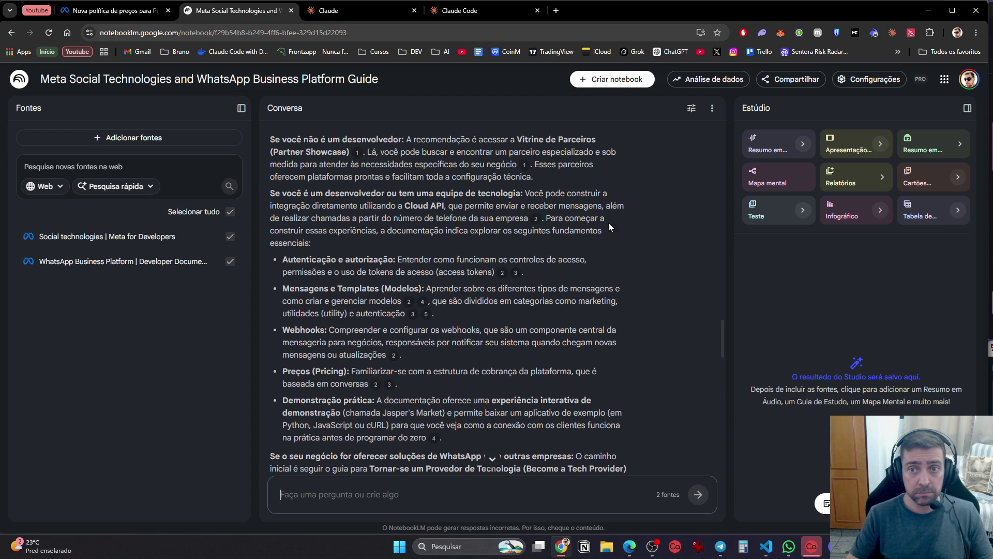
left_click(557, 12)
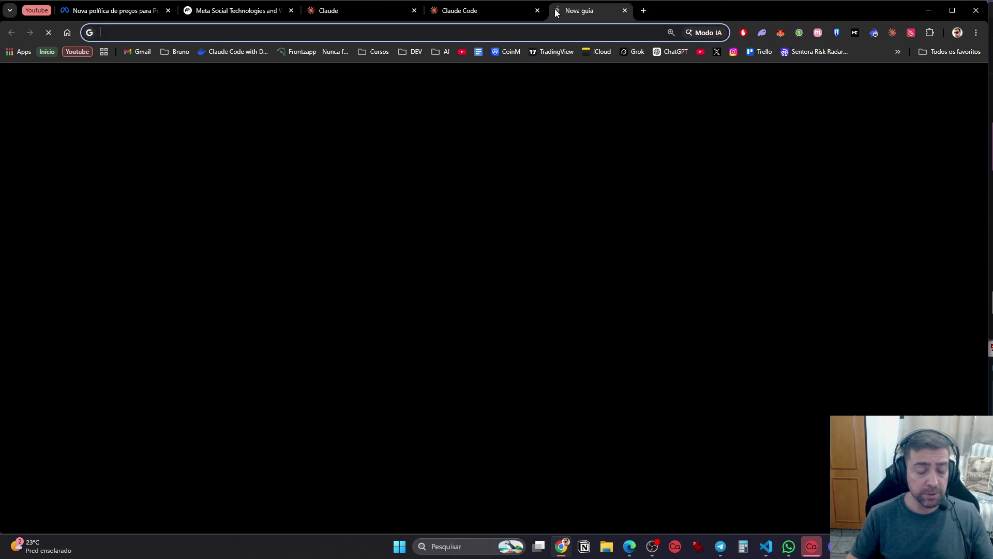
Step: Load chat.openai.com and search its apps catalogue for 'noteboo'
type("chat.openai.com")
key("Return")
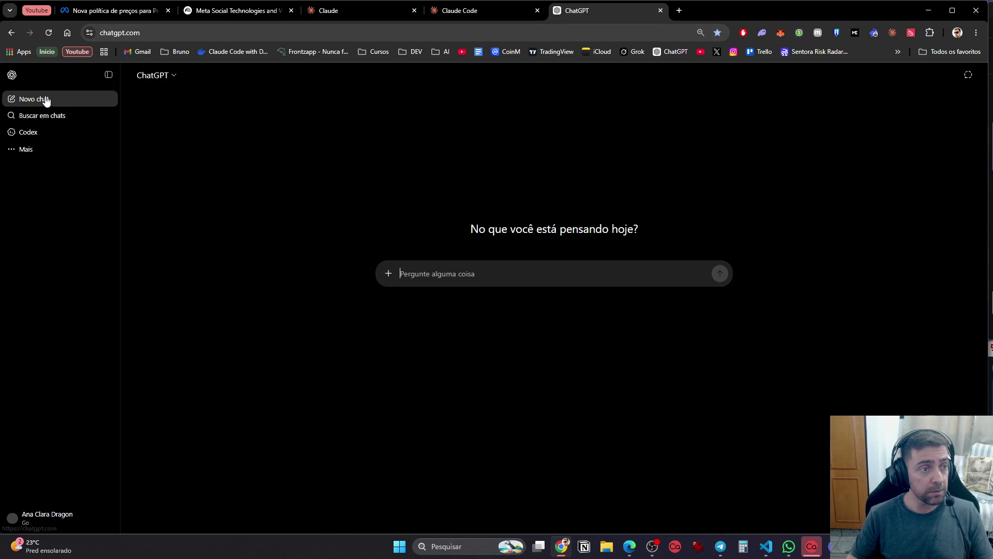
left_click(40, 151)
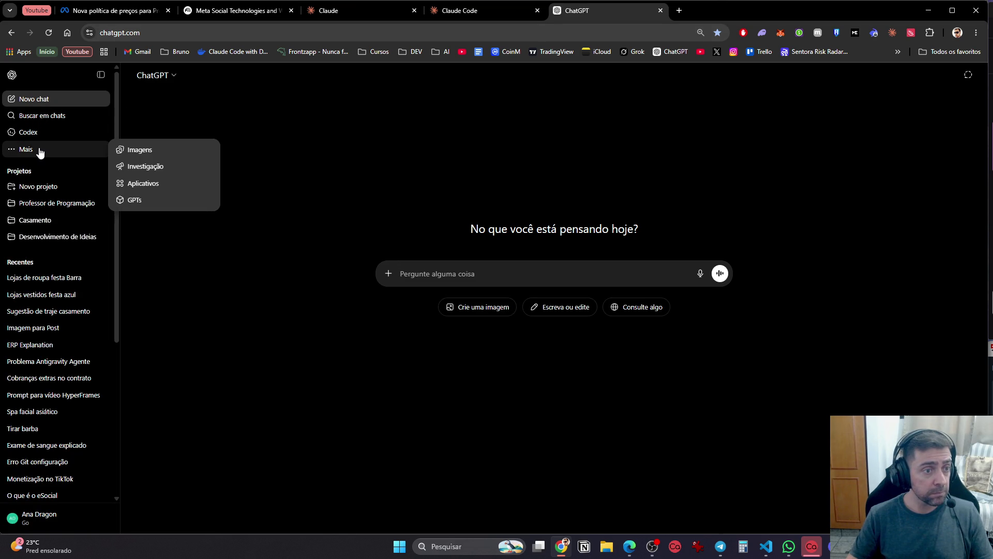
left_click(182, 185)
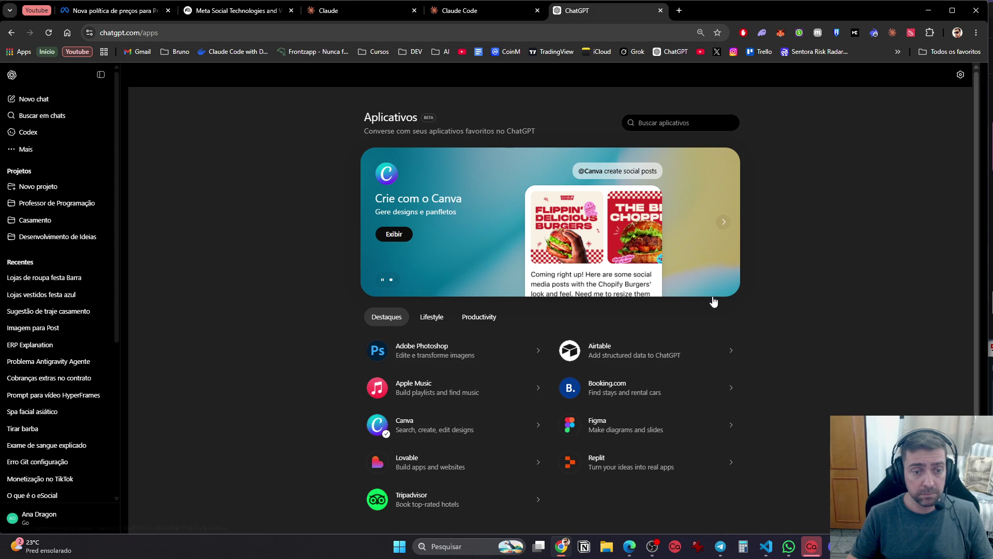
scroll(714, 297, "down", 1)
left_click(673, 105)
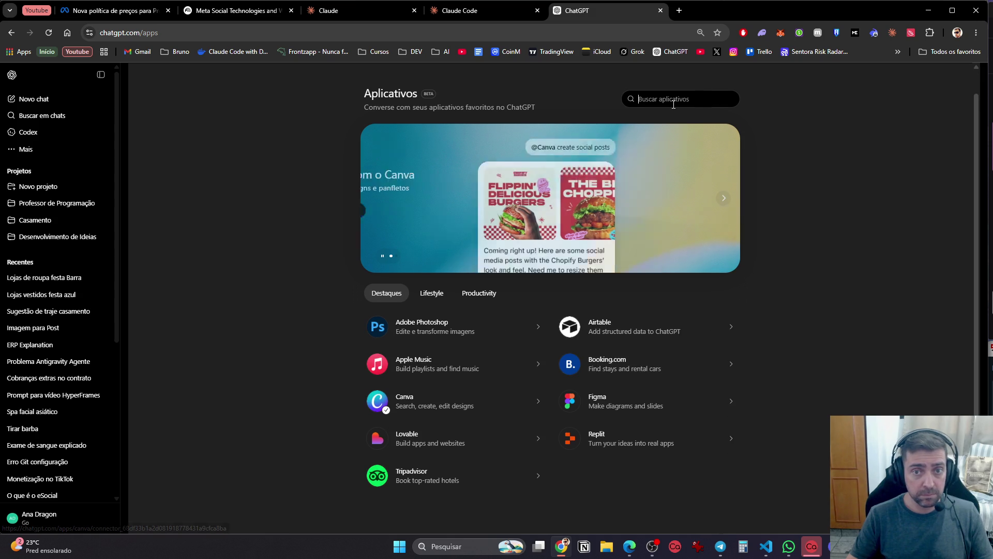
type("nte")
key("BackSpace")
key("BackSpace")
type("oteboo")
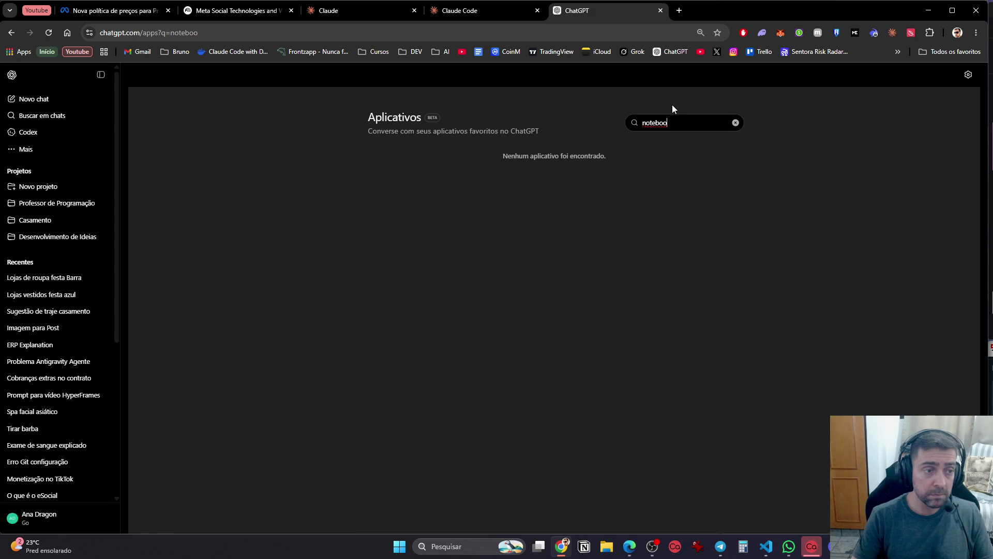
Step: Search the GPTs catalogue for notebook GPTs, then close the ChatGPT tab
left_click(41, 152)
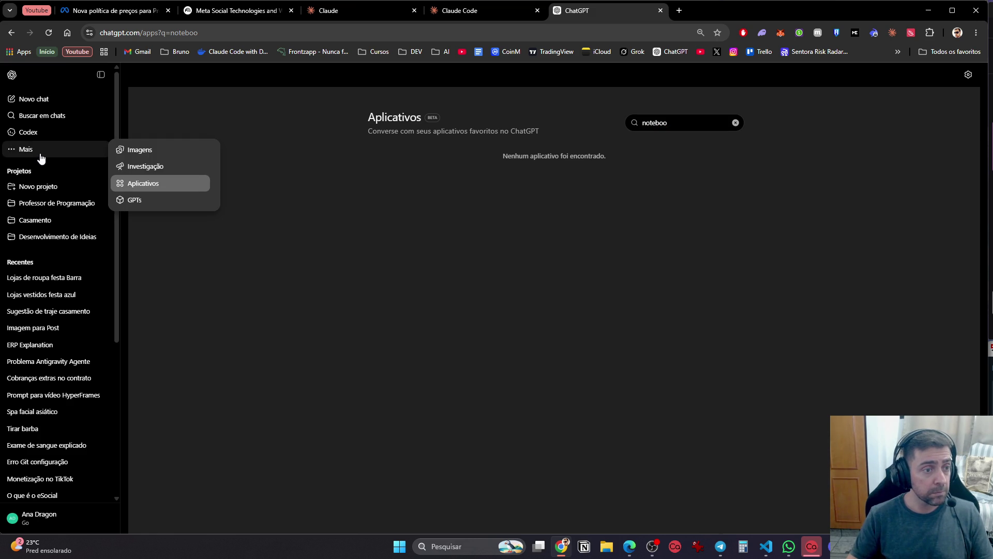
left_click(137, 199)
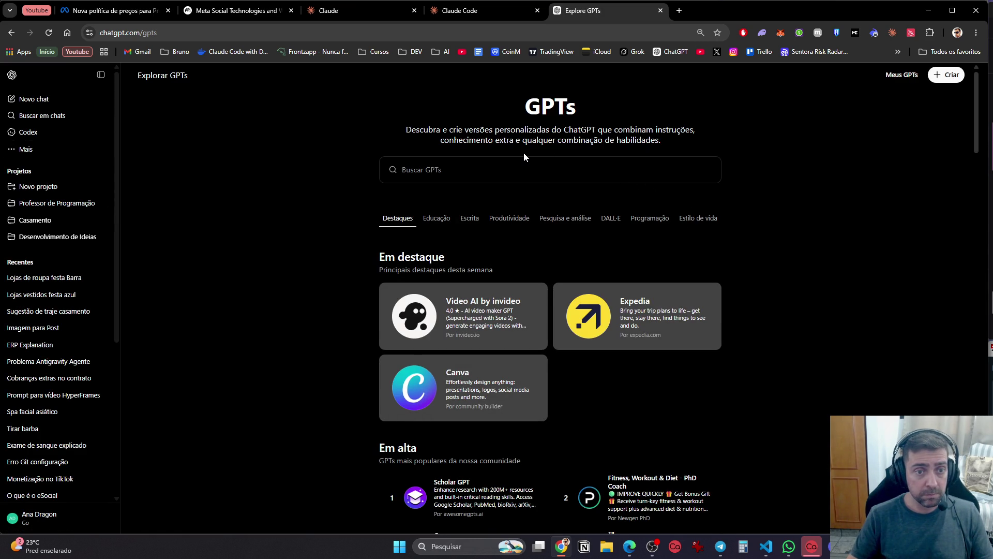
left_click(520, 165)
type("notebook")
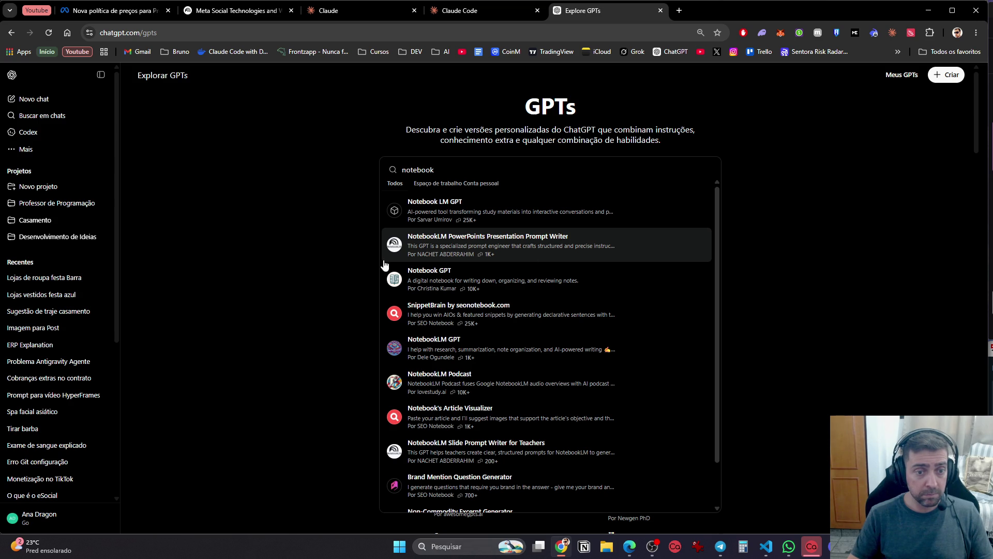
left_click(346, 266)
key("ctrl+w")
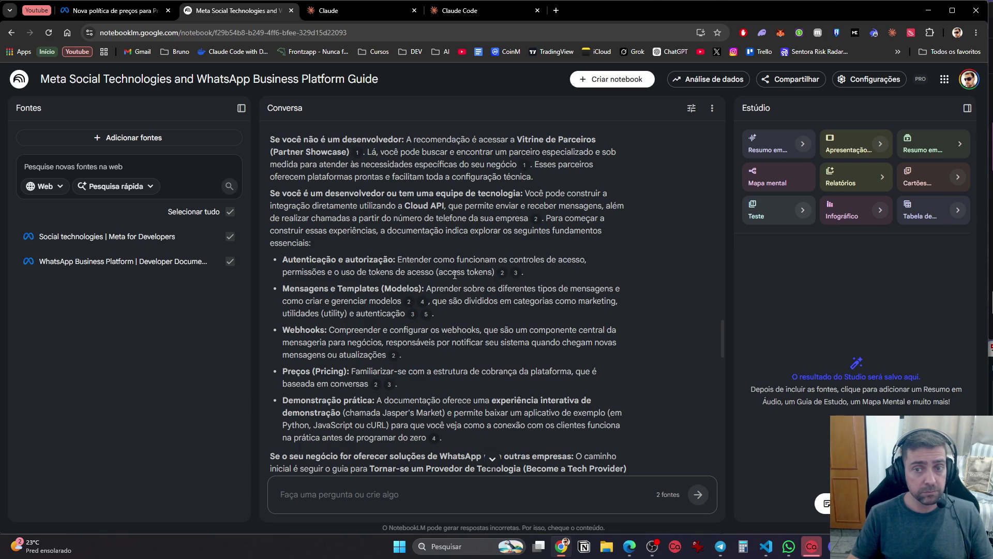
left_click(557, 10)
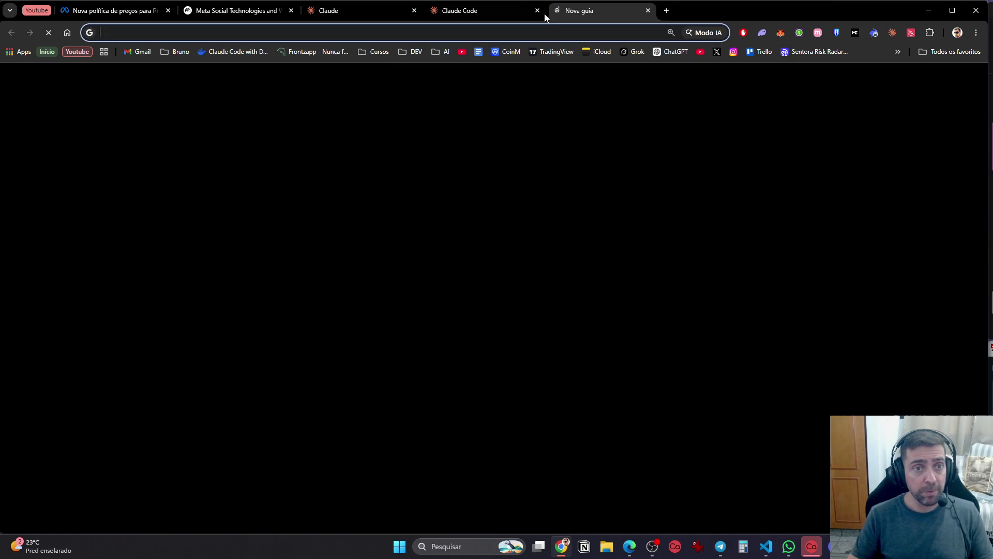
Step: Open Respond.io from the AI bookmarks folder, scroll its homepage, then return to NotebookLM
left_click(417, 53)
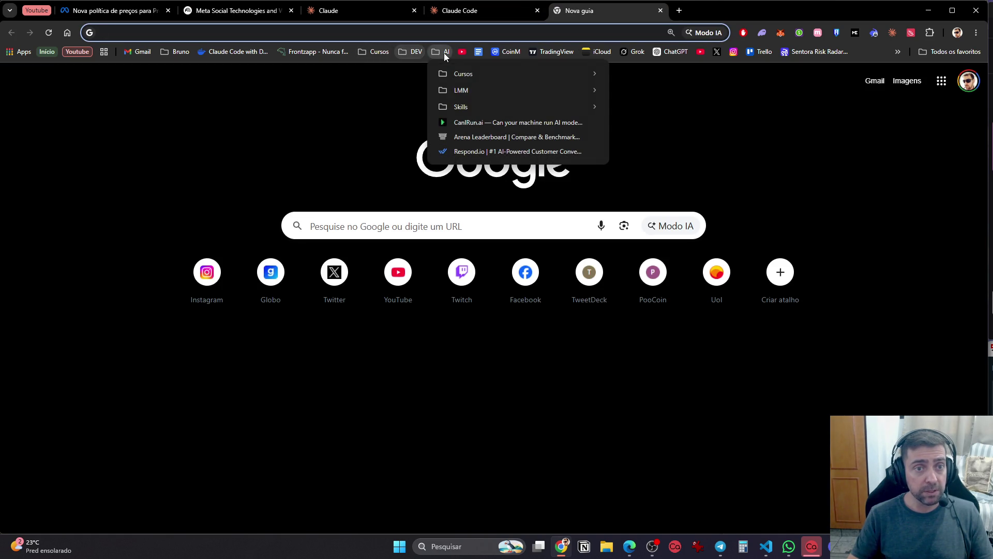
left_click(486, 145)
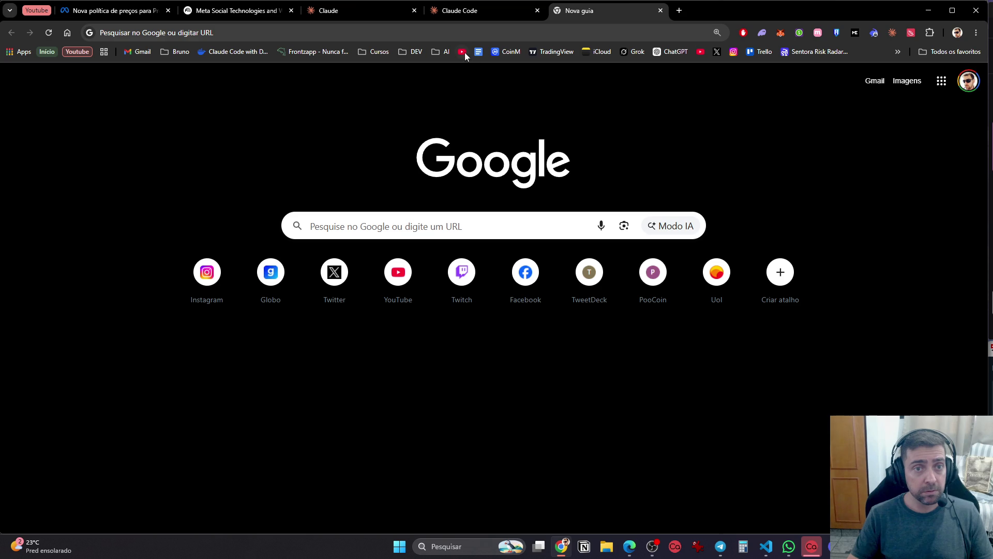
left_click(442, 55)
left_click(468, 154)
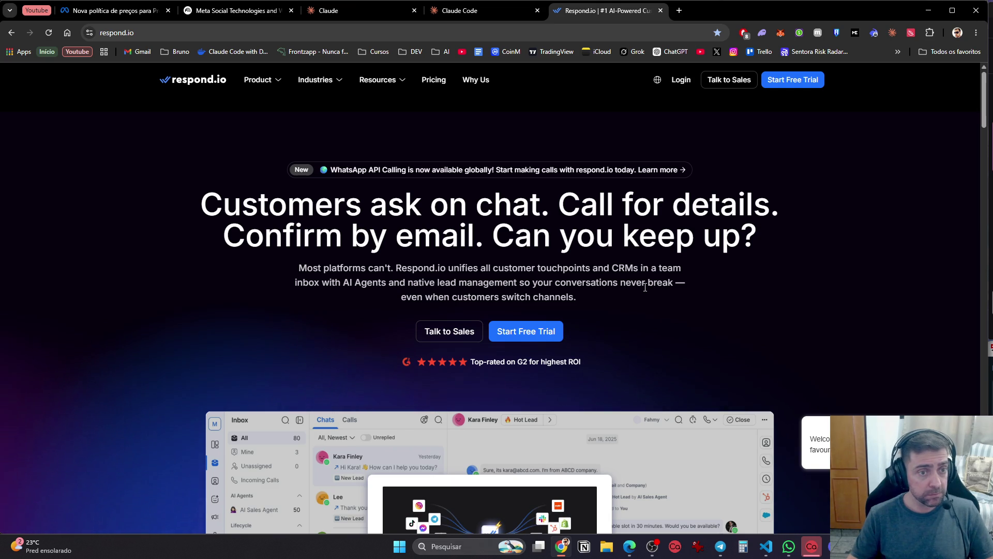
scroll(644, 287, "down", 5)
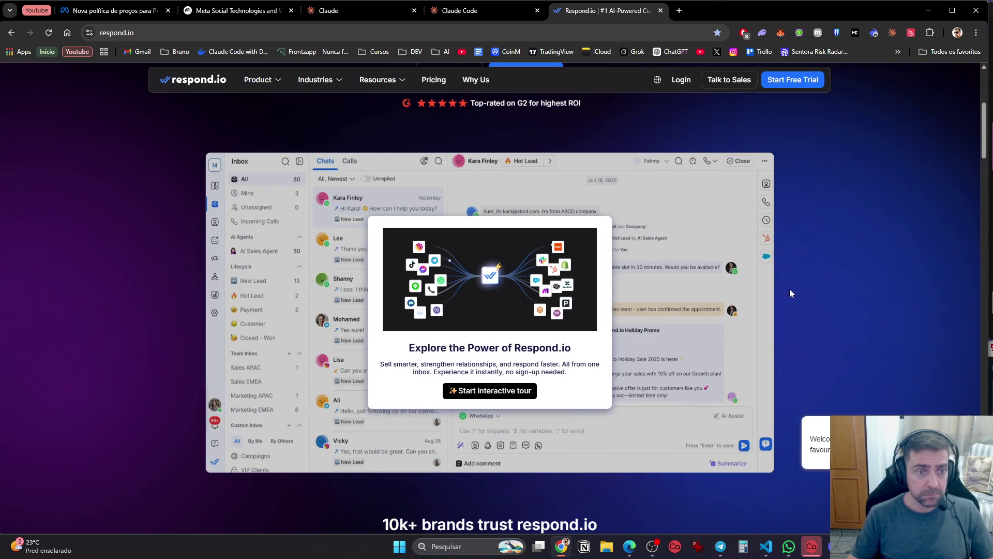
scroll(754, 331, "down", 4)
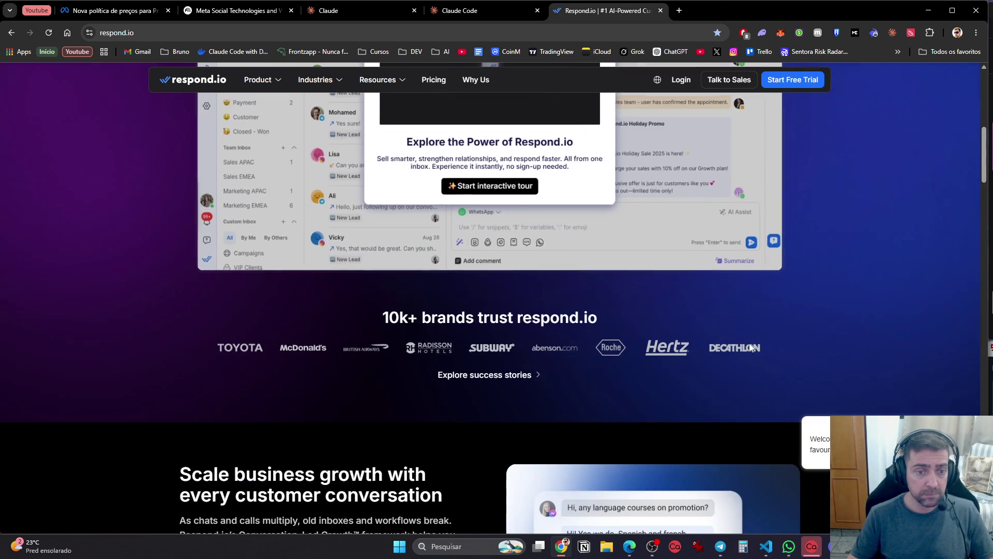
scroll(751, 349, "down", 4)
scroll(742, 354, "down", 5)
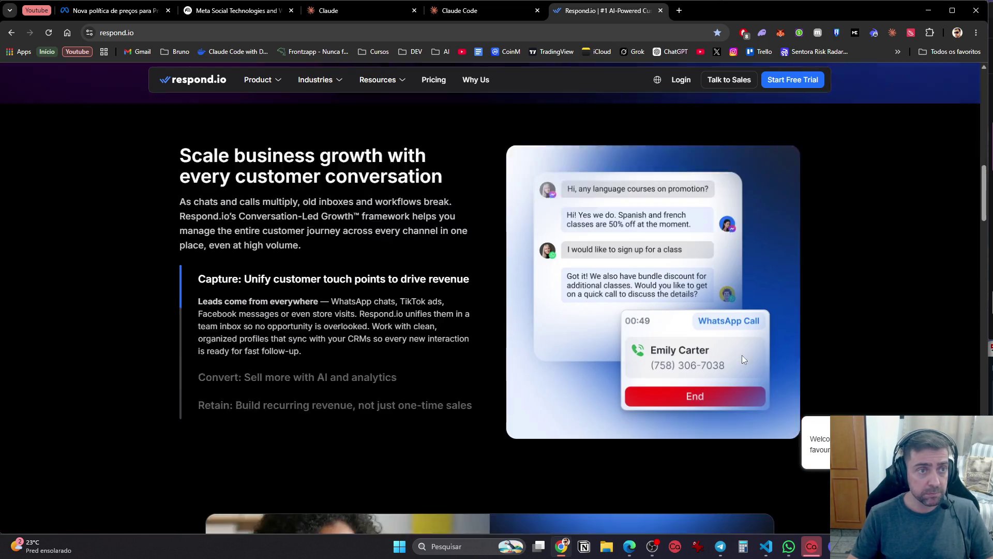
left_click(241, 11)
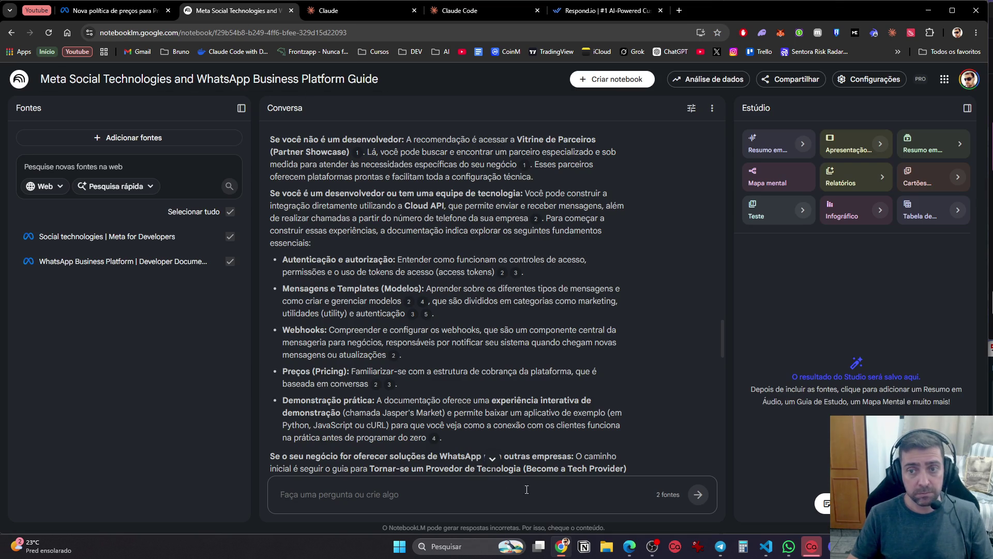
Step: Ask the notebook which official partners a pessoa física can use
type("quais sao os parceiros oficiais que eu como pessoa")
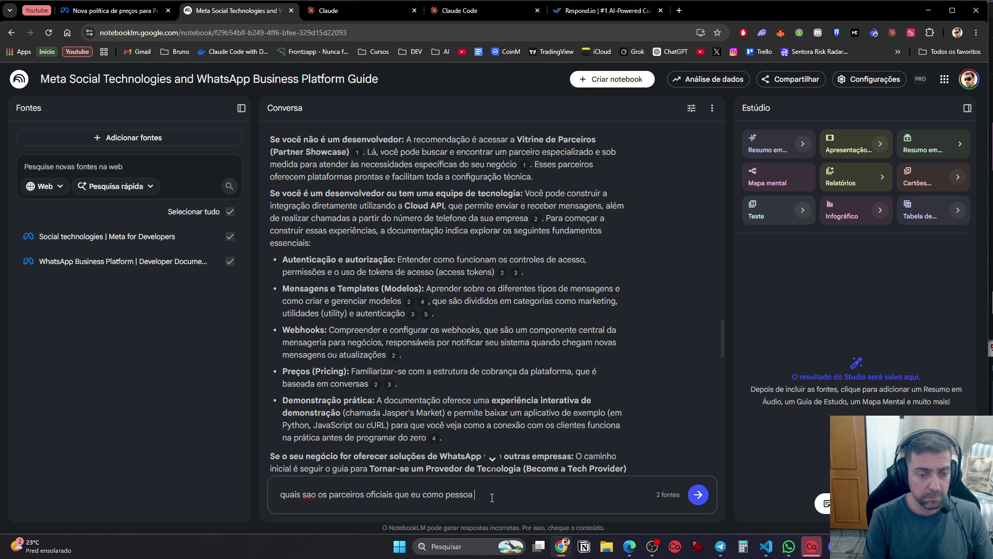
key("ctrl+BackSpace")
key("ctrl+BackSpace")
type("algue")
type("mo pe")
type(" fisica pode usar")
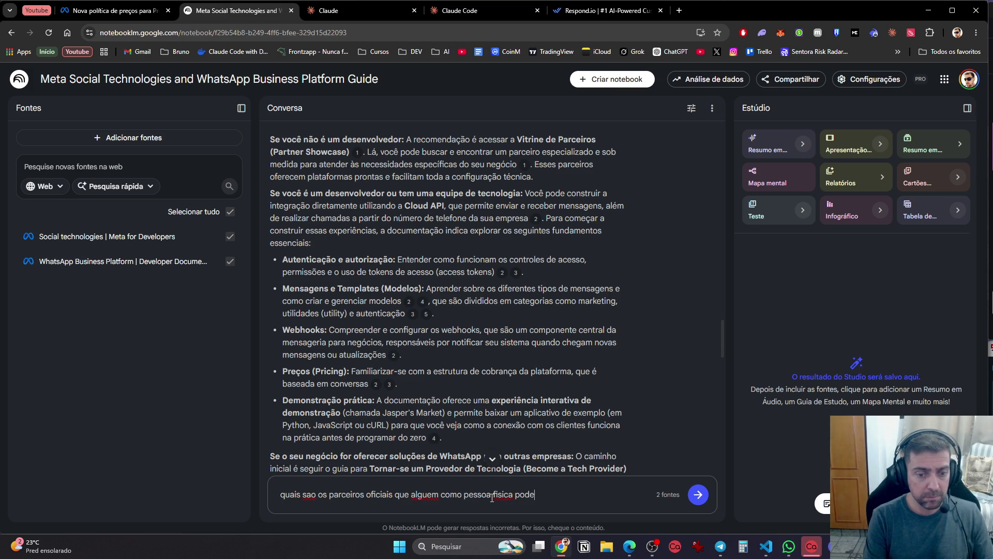
key("Return")
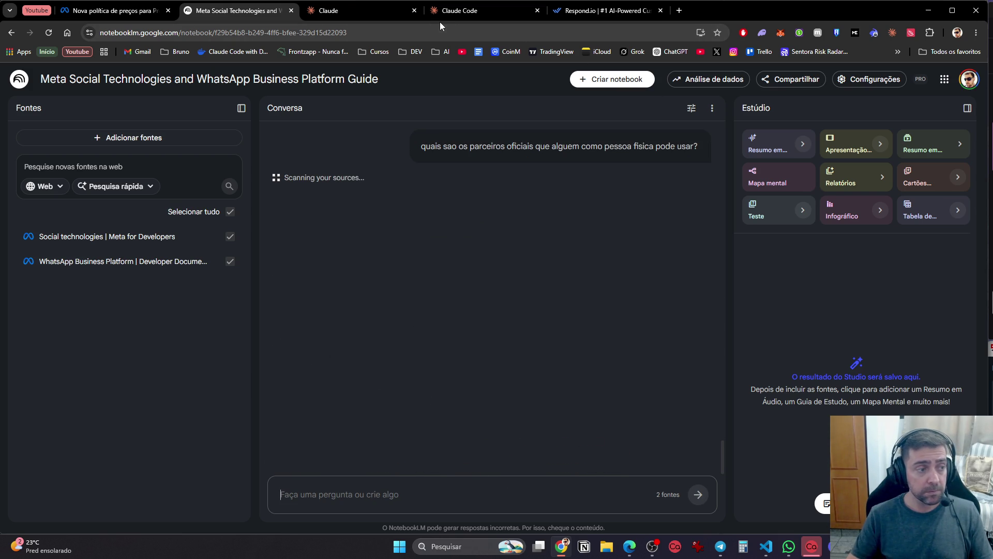
Step: Close the Claude customize and Claude Code tabs, review the answer, then go to Meta's AI-provider pricing page
left_click(371, 8)
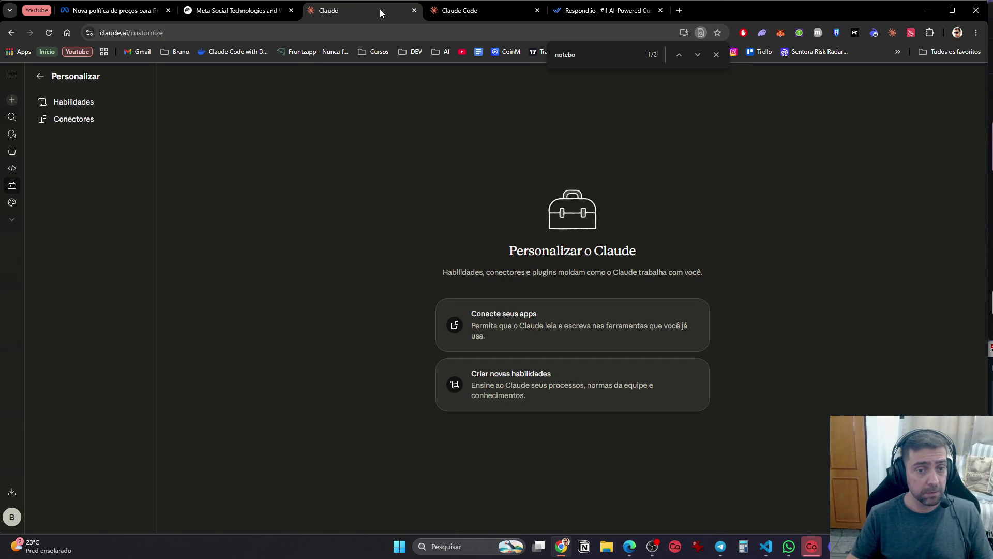
left_click(415, 11)
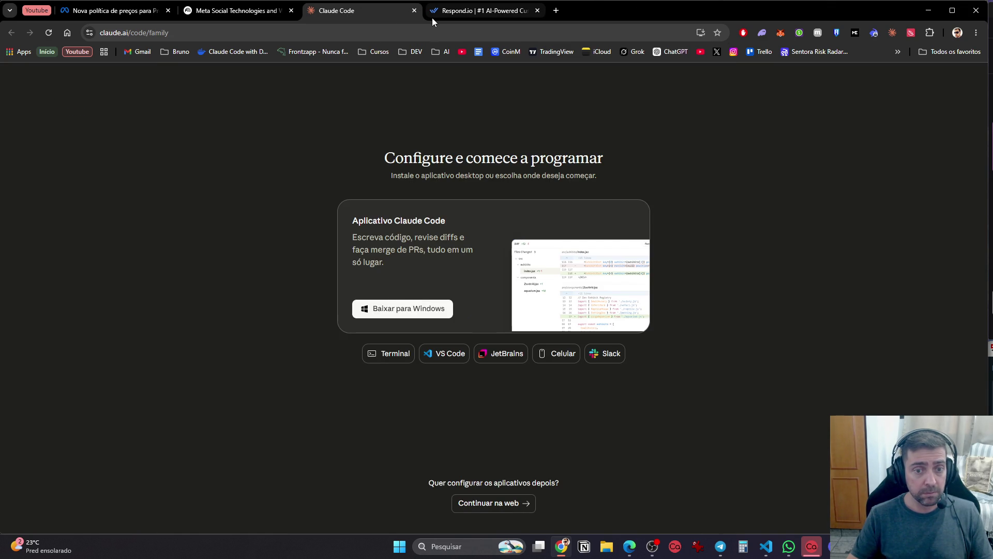
key("ctrl+w")
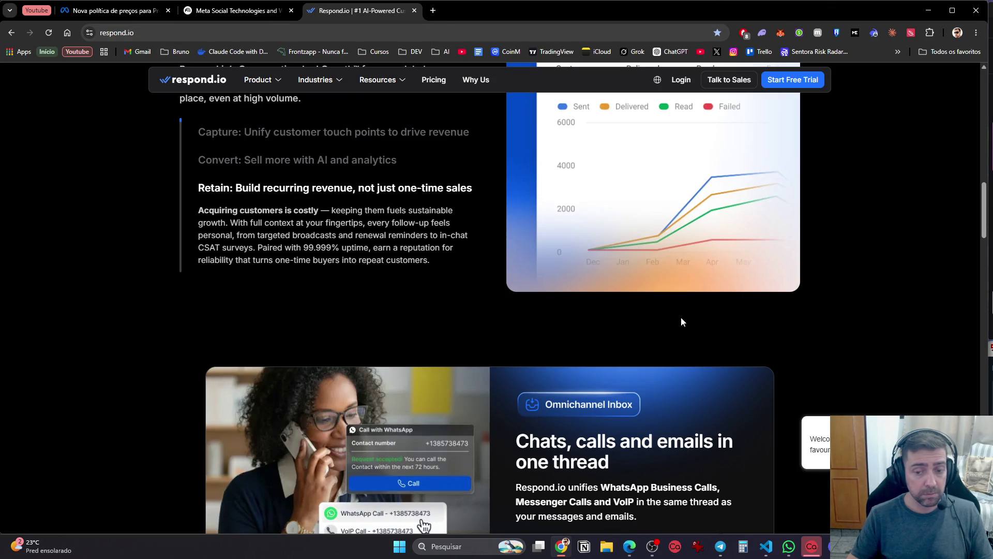
left_click(240, 11)
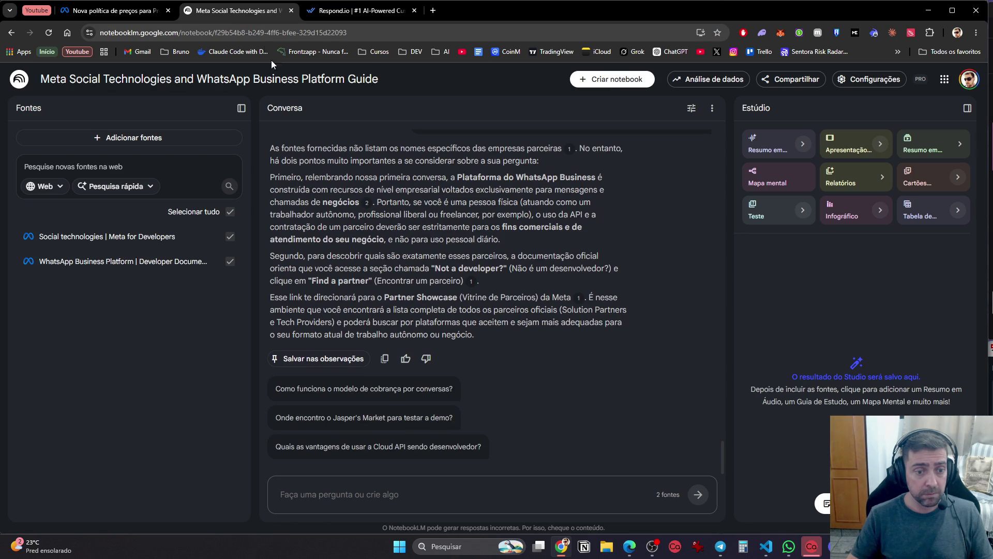
scroll(527, 448, "up", 2)
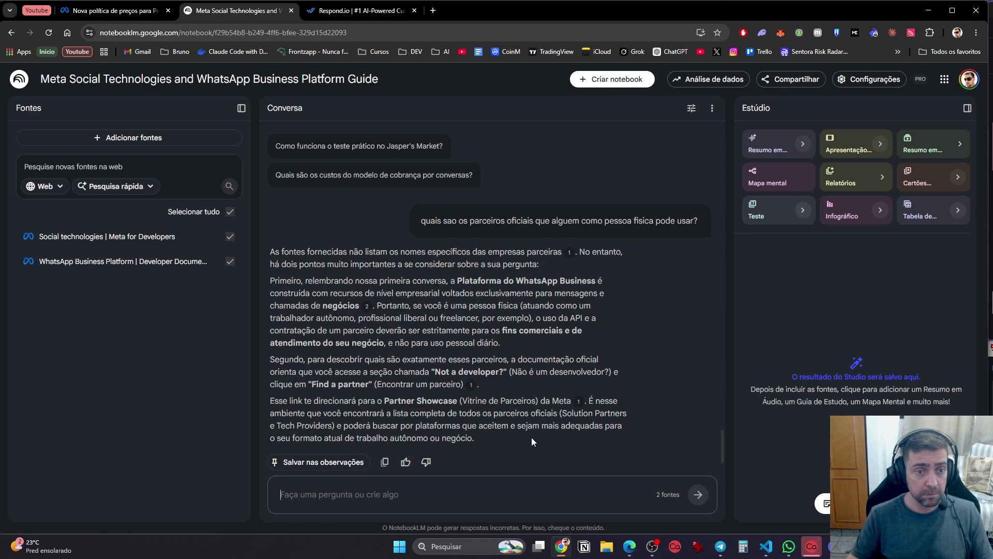
scroll(532, 441, "down", 2)
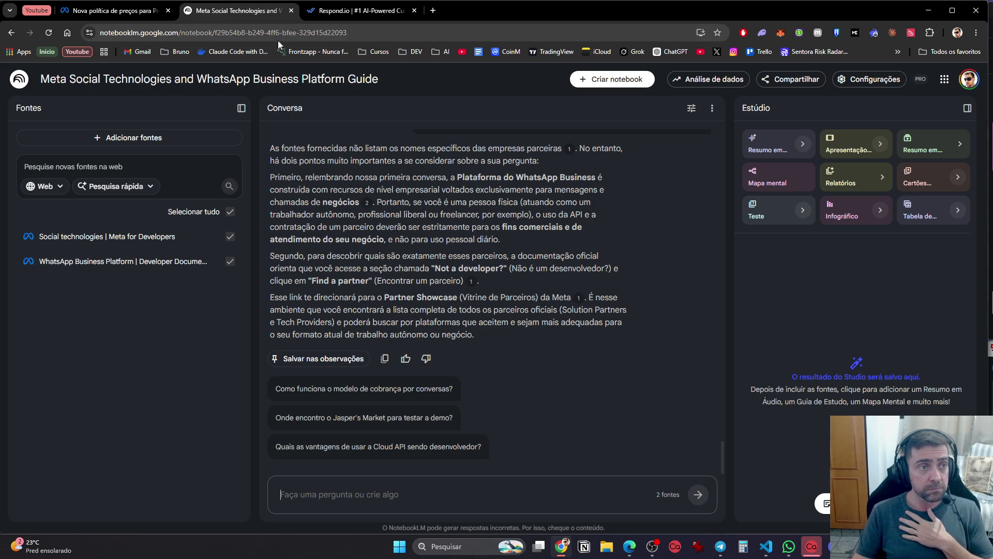
left_click(102, 11)
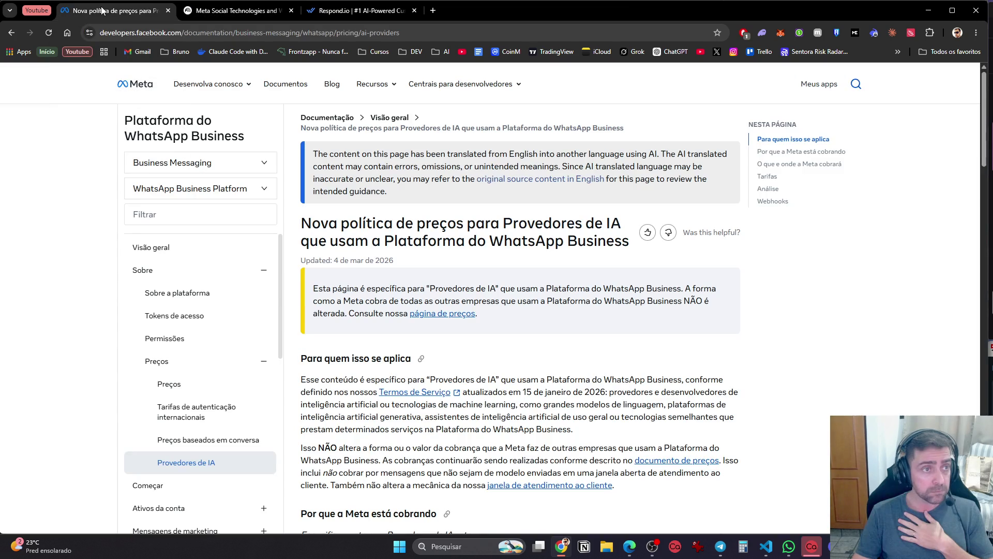
Step: Search the pricing page text for 'not a' and 'não é u' while cycling through tabs
scroll(42, 368, "down", 10)
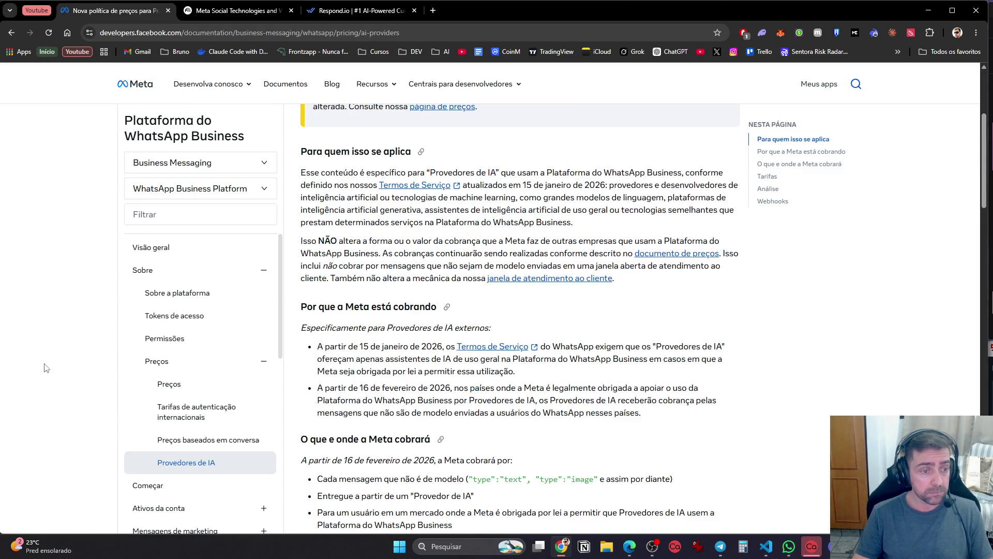
scroll(236, 439, "down", 8)
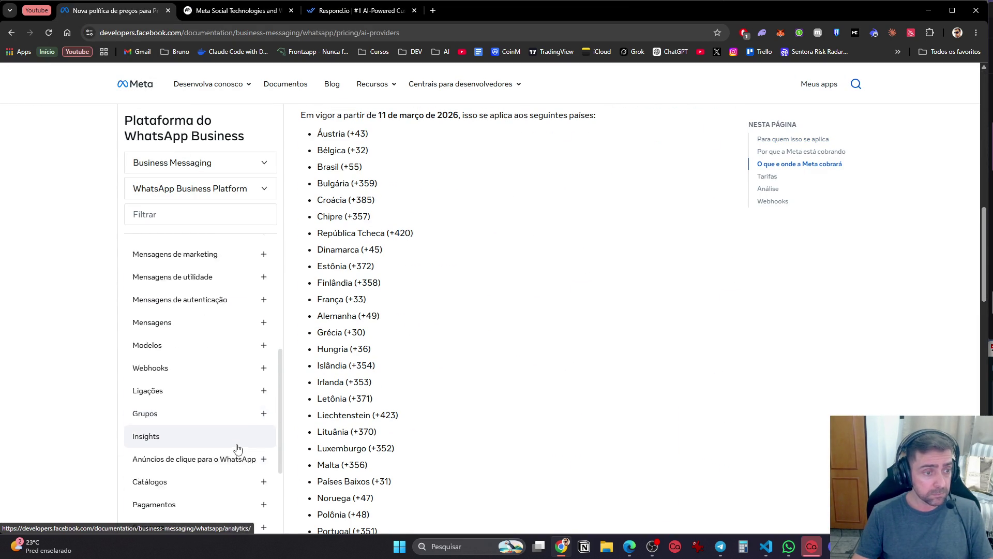
key("ctrl+f")
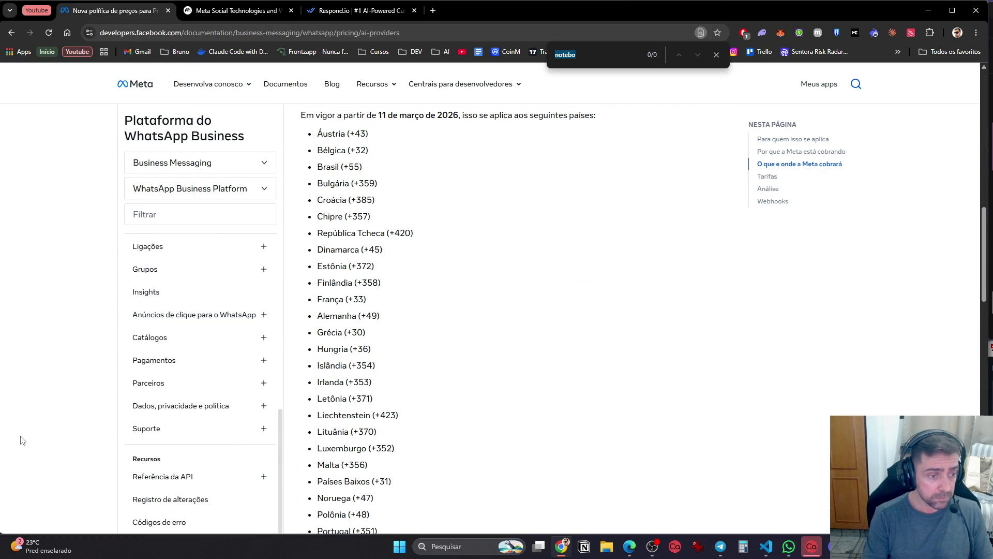
type("not a")
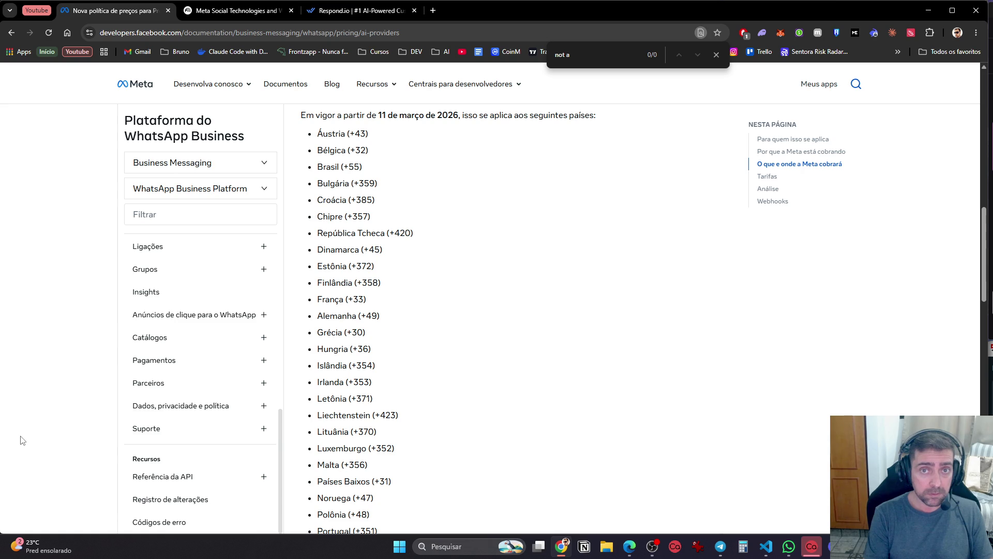
key("ctrl+Tab")
key("ctrl+Tab")
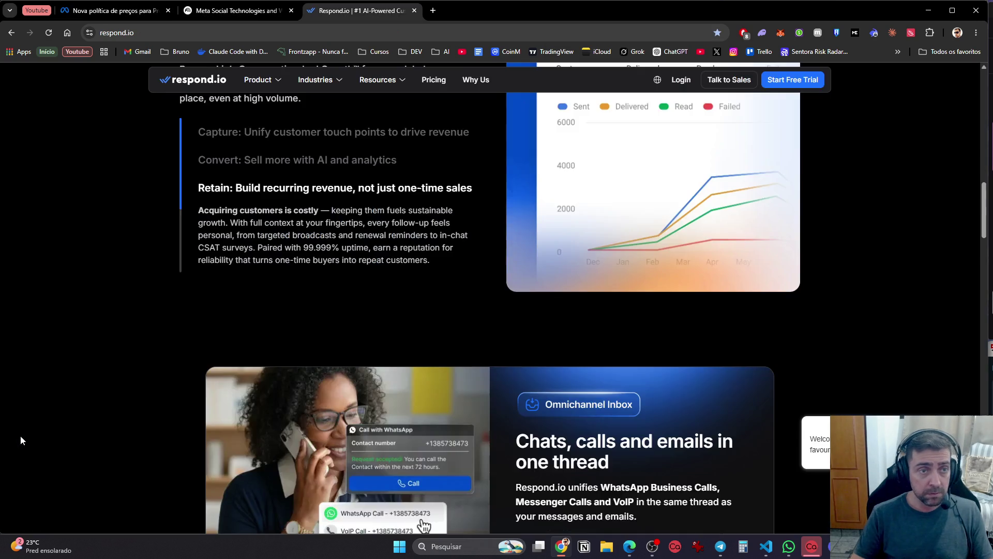
key("ctrl+Tab")
type("não é u")
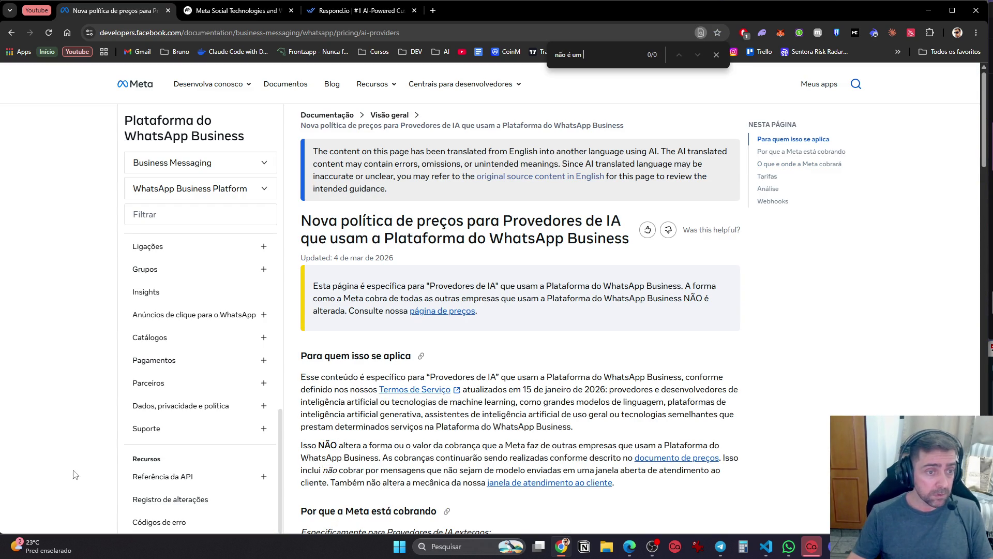
Step: Collapse the Preços and Sobre sections of the documentation sidebar
scroll(226, 294, "up", 5)
scroll(227, 293, "up", 1)
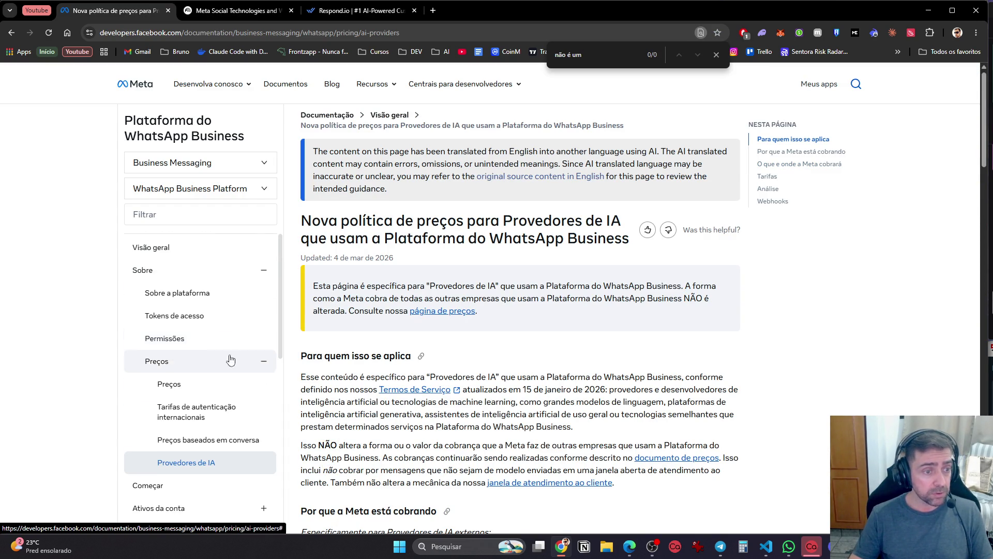
left_click(264, 361)
left_click(262, 273)
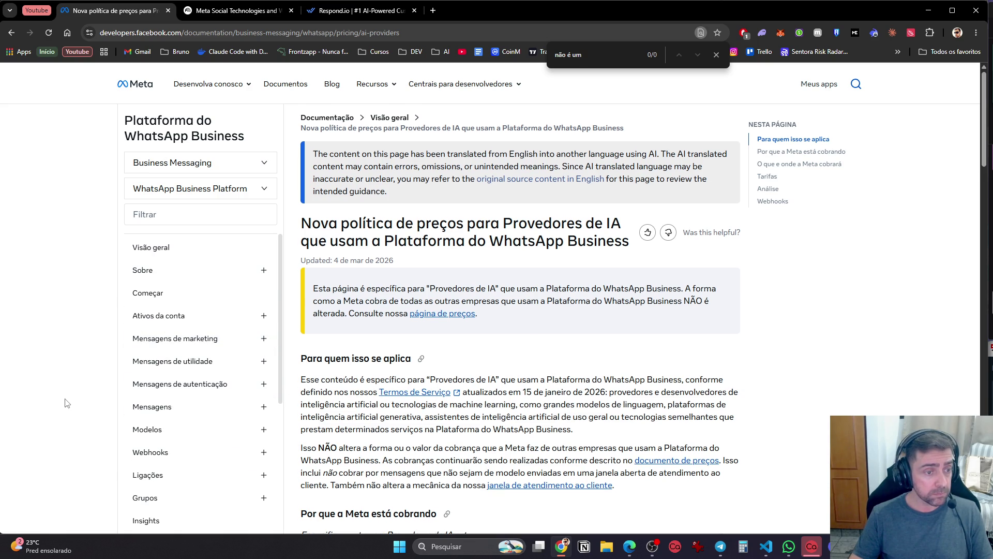
scroll(197, 406, "down", 4)
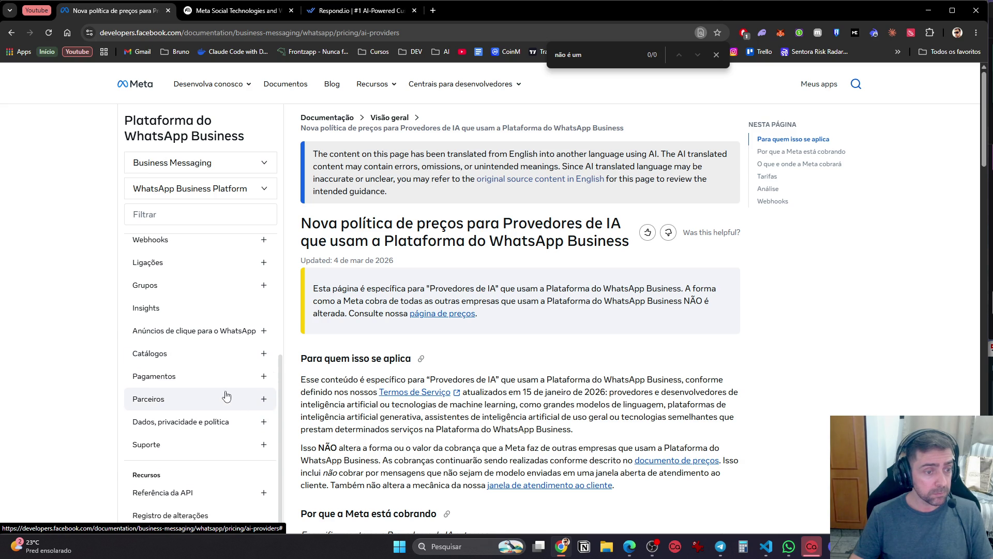
scroll(227, 396, "down", 1)
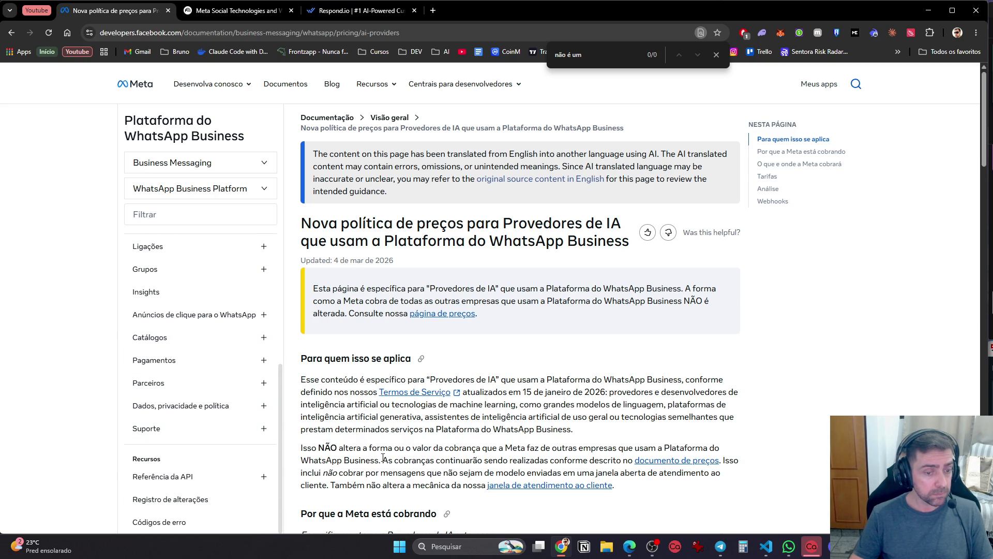
scroll(259, 409, "up", 5)
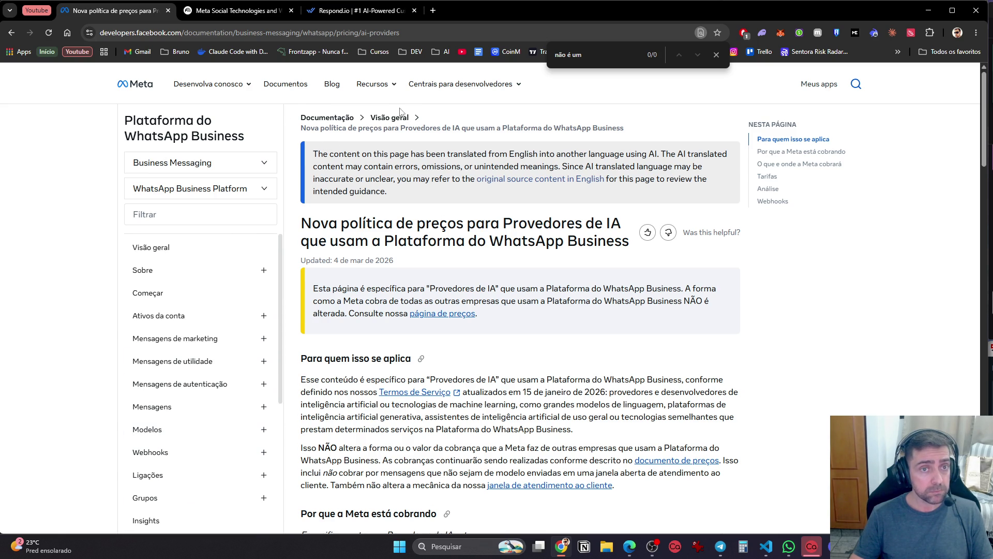
Step: Browse the top menus and open the developer documentation index at developers.facebook.com/docs/
left_click(439, 86)
left_click(370, 83)
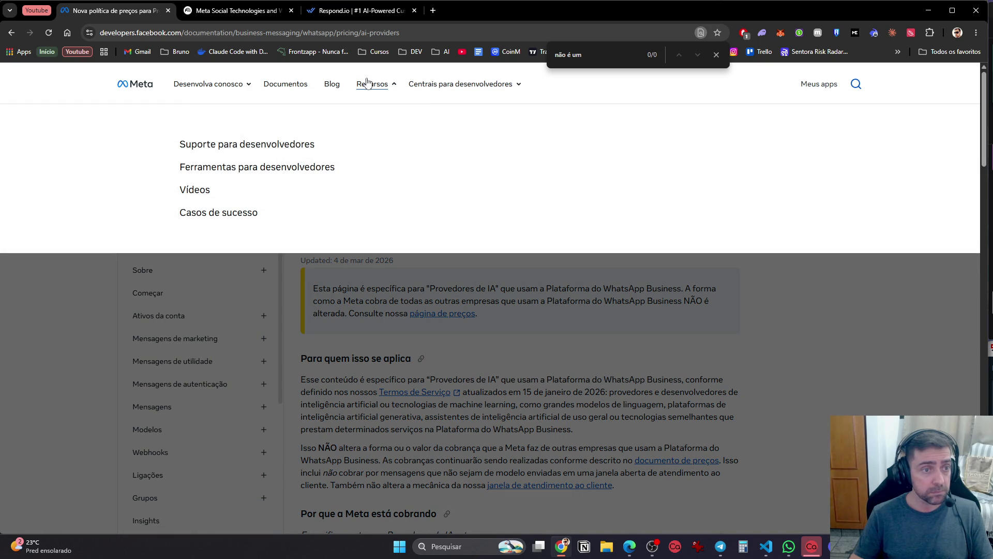
left_click(367, 84)
left_click(218, 84)
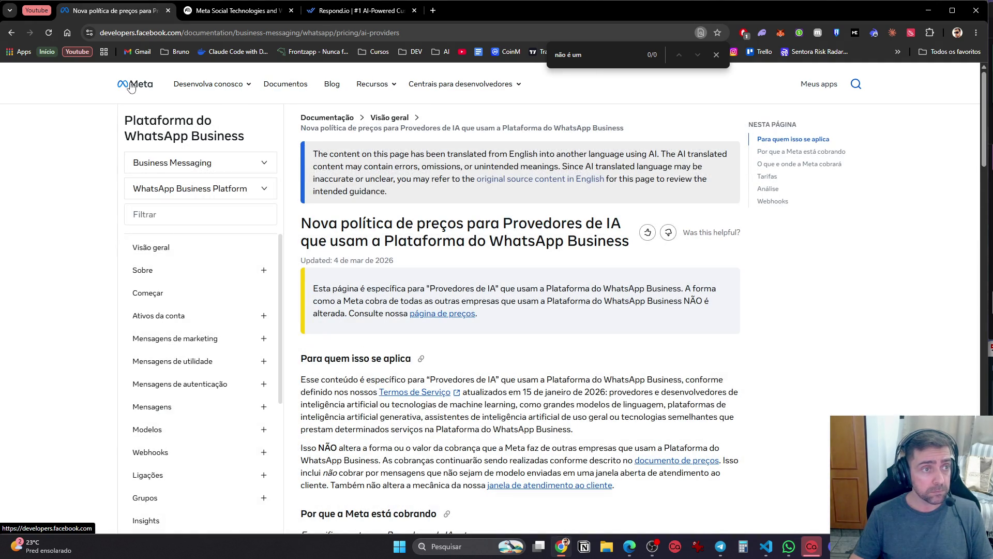
left_click(133, 86)
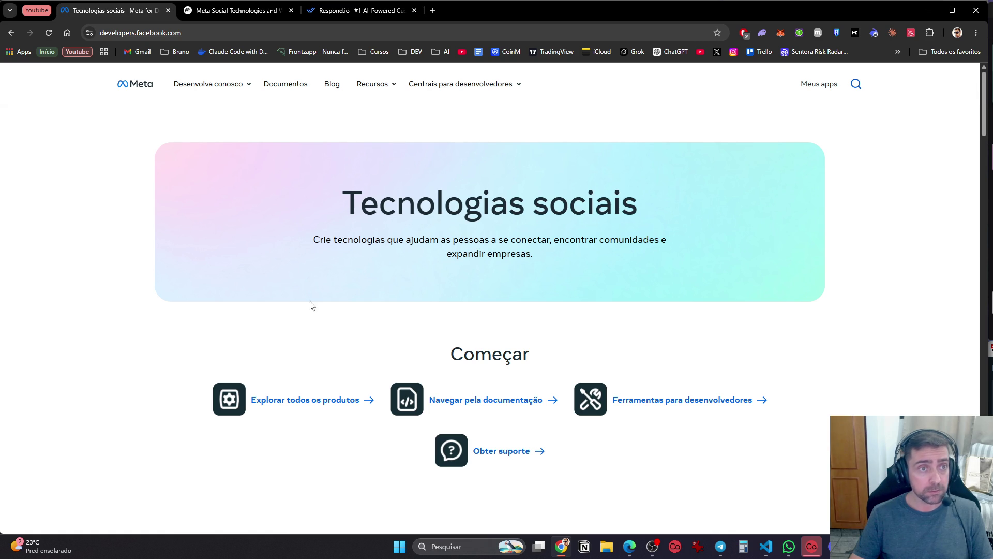
left_click(285, 85)
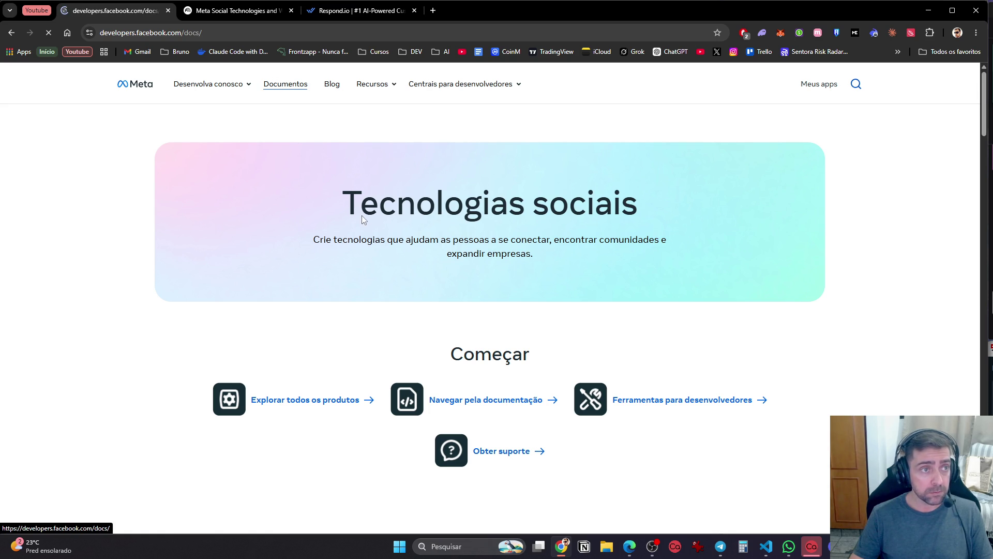
Step: Copy the docs page address and go to NotebookLM's web source search field
left_click(235, 28)
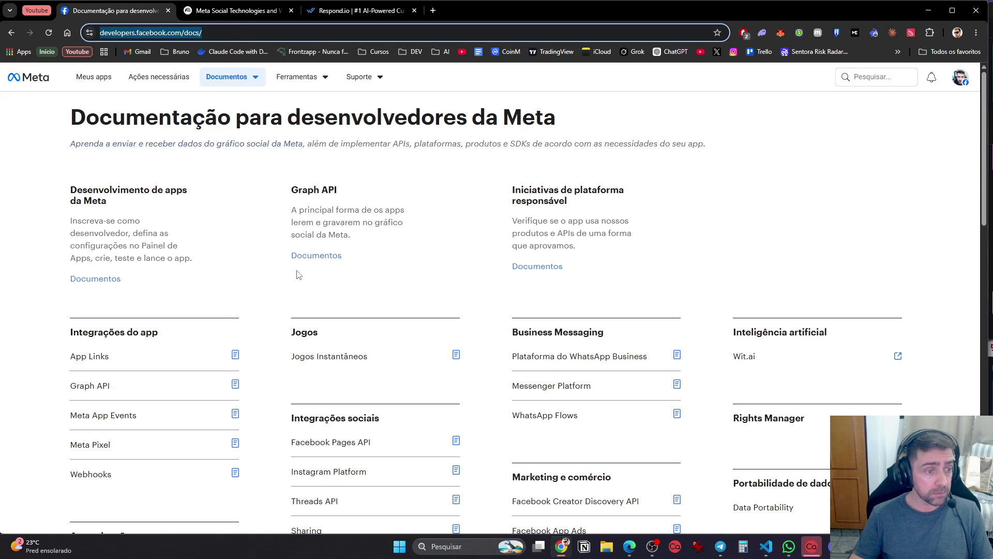
left_click(248, 5)
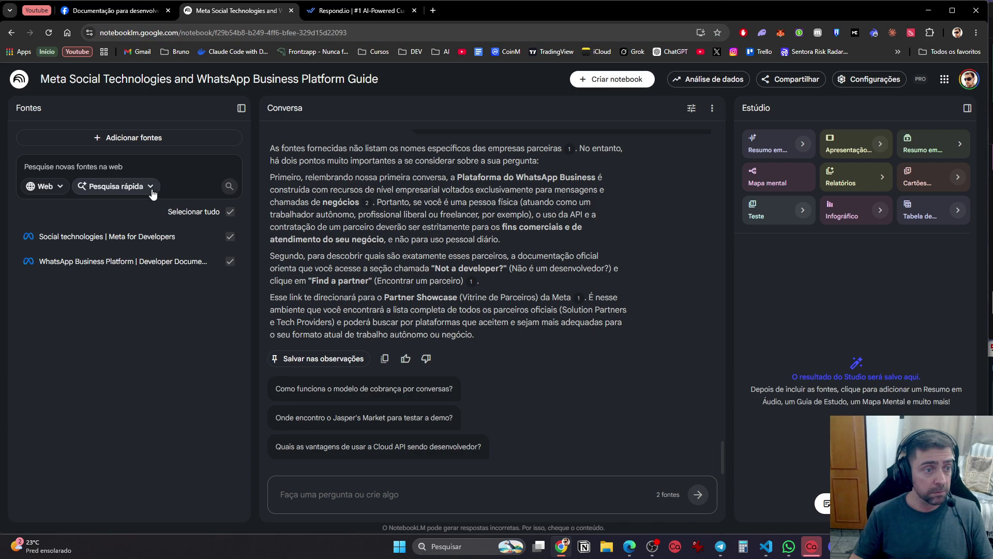
left_click(76, 165)
Step: Add developers.facebook.com/docs/ as a website source, then return to the Meta docs tab
type("https://developers.facebook.com/docs/")
left_click(171, 141)
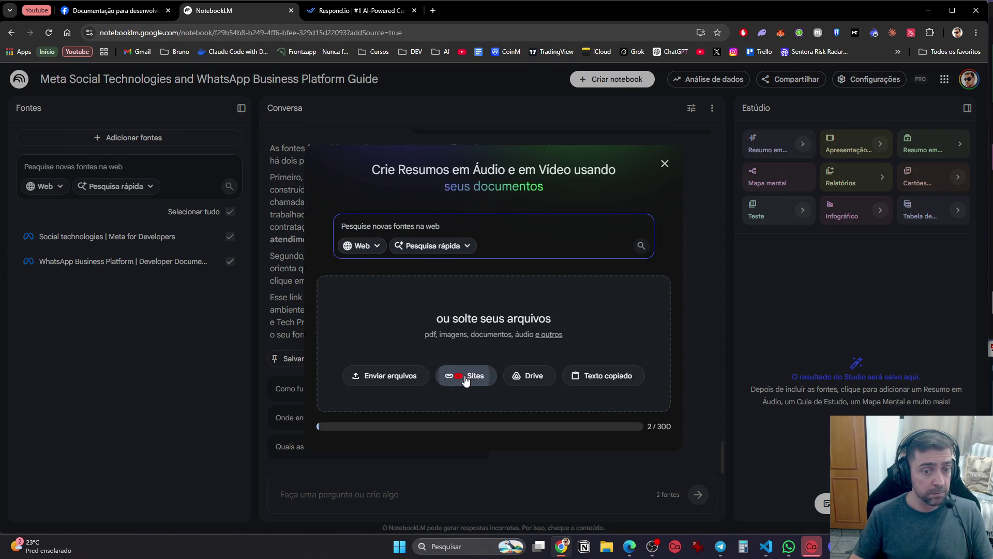
left_click(464, 376)
type("https://developers.facebook.com/docs/")
left_click(634, 421)
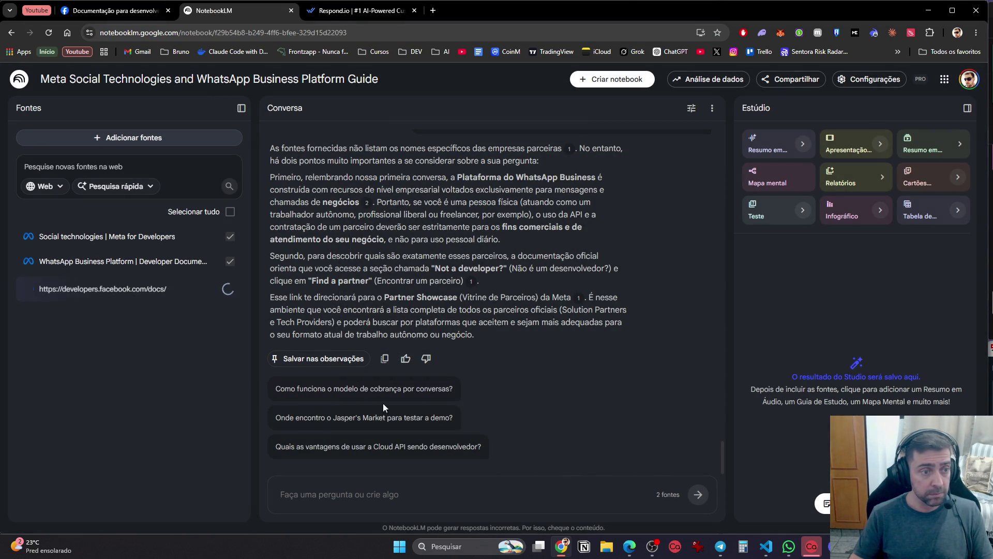
left_click(129, 14)
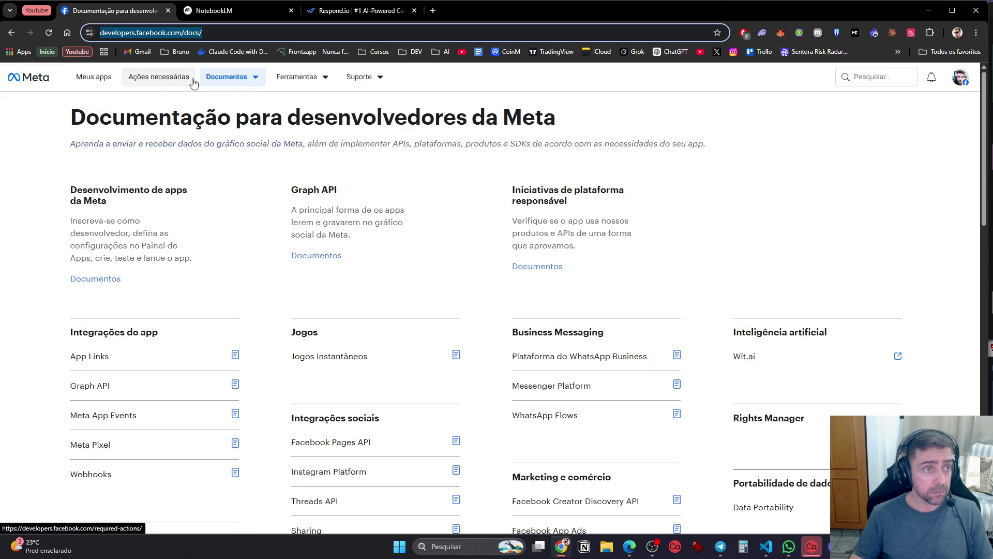
Step: Open Meus apps and choose Remover aplicativo for the n8n app, confirming with Remover
left_click(314, 82)
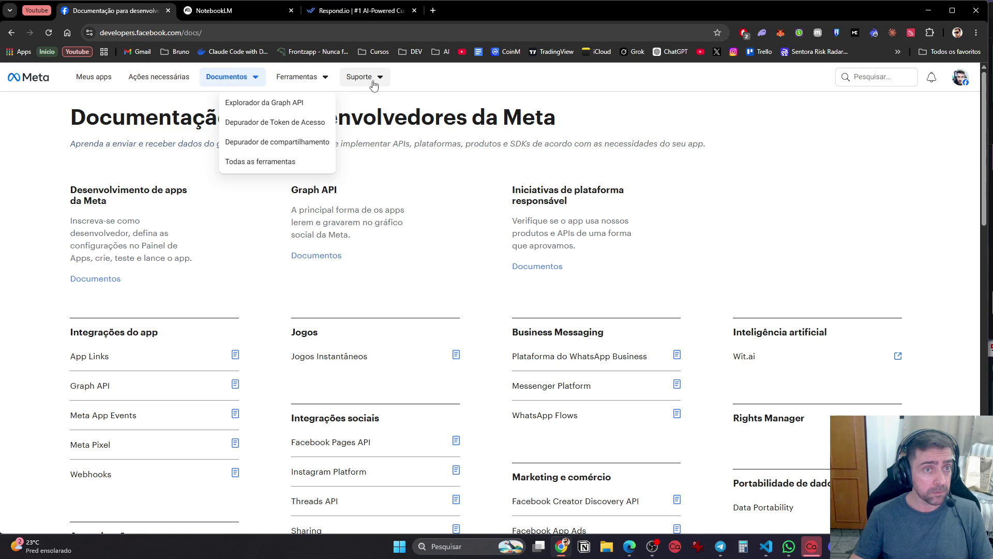
left_click(99, 78)
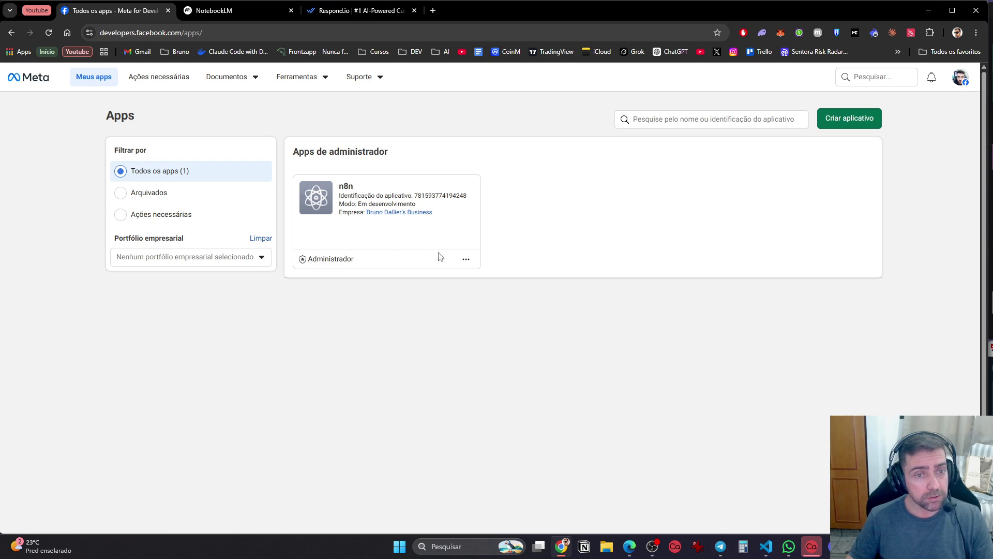
left_click(466, 259)
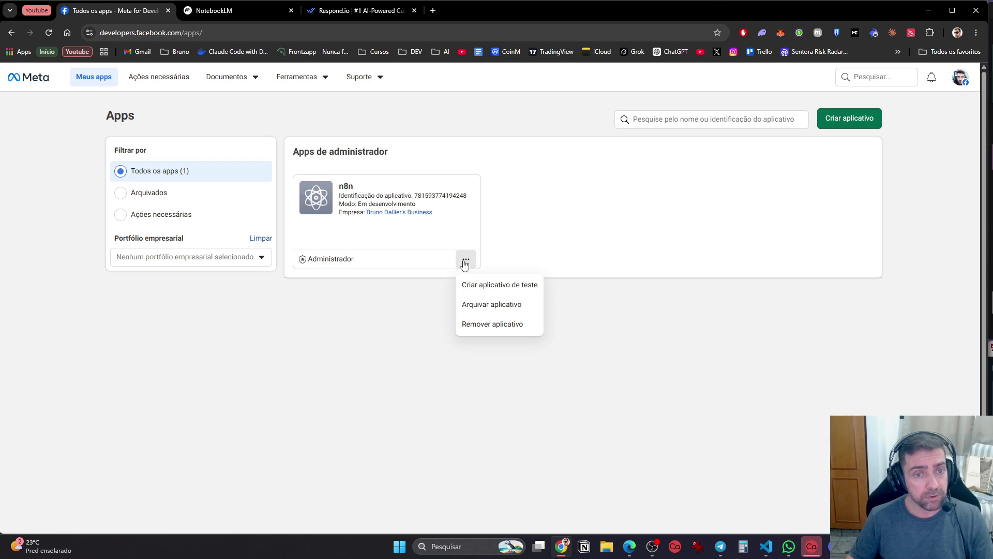
left_click(487, 327)
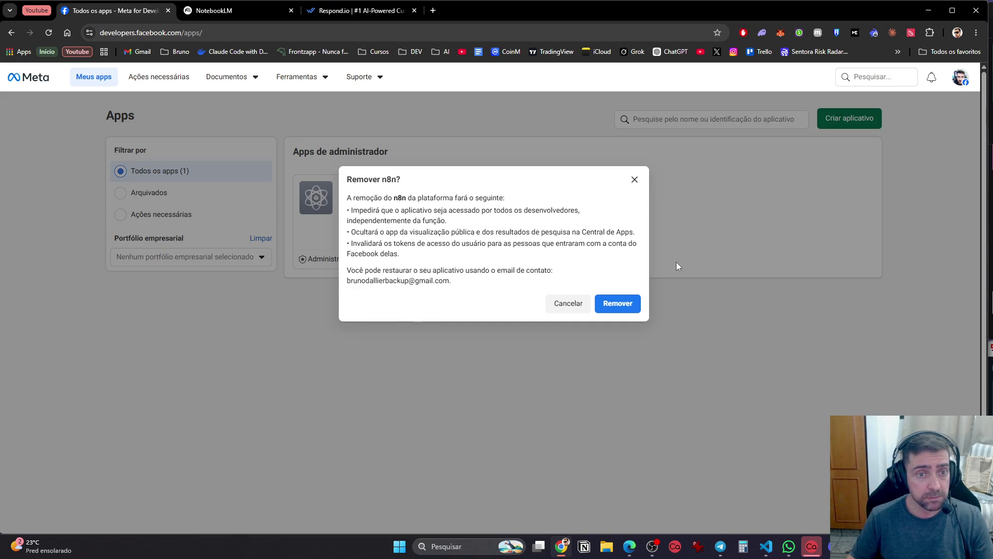
left_click(629, 308)
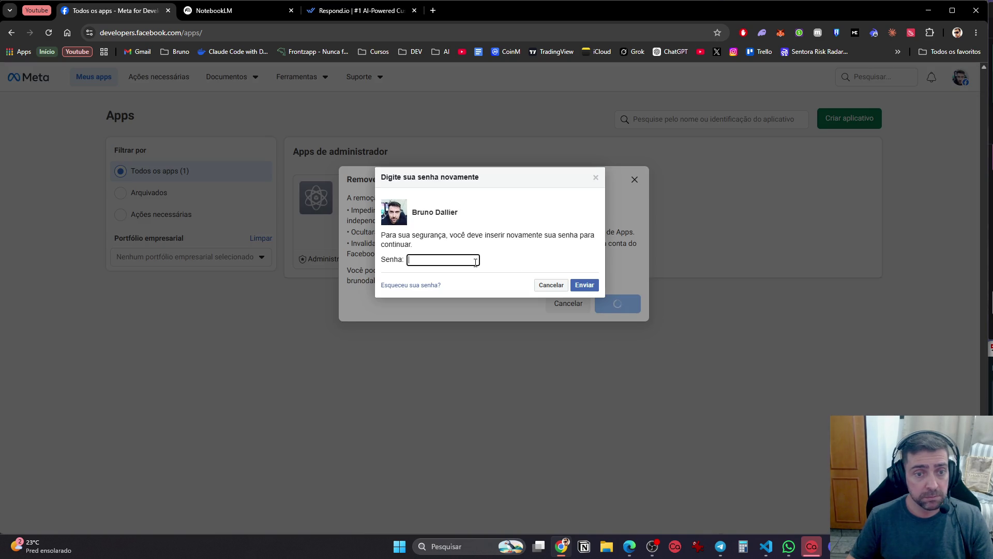
Step: Re-enter the account password and submit it to authorize removing the n8n app
type("•••••••••")
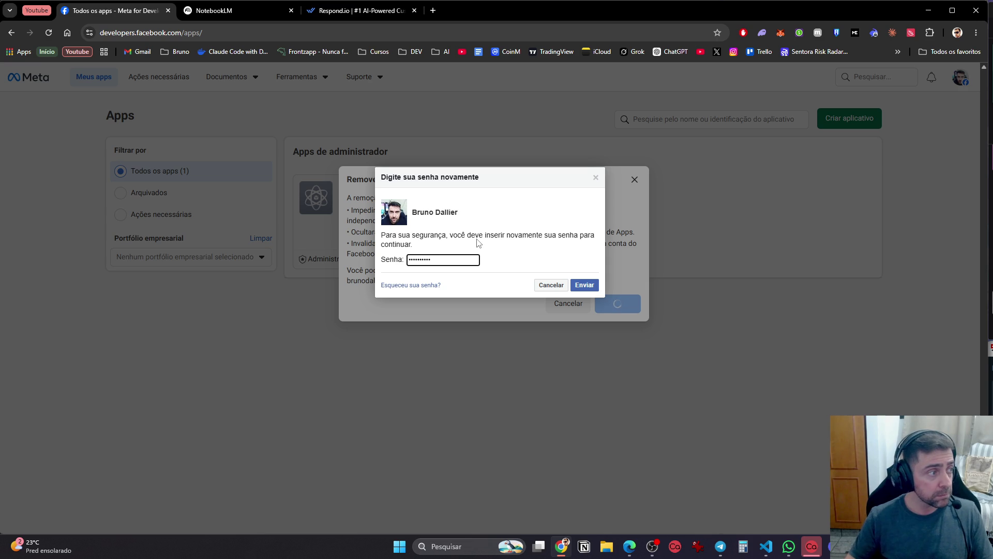
left_click(583, 284)
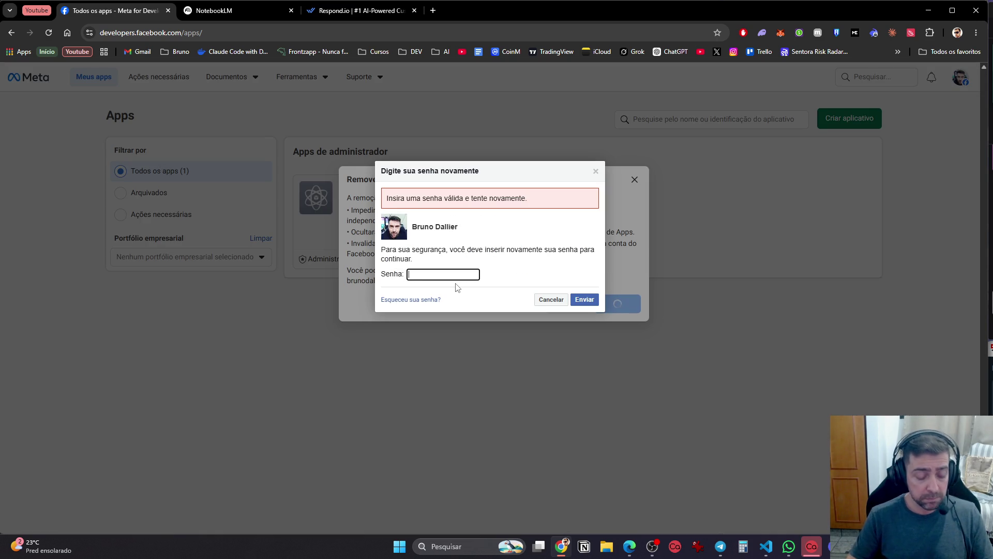
type("•••••••••")
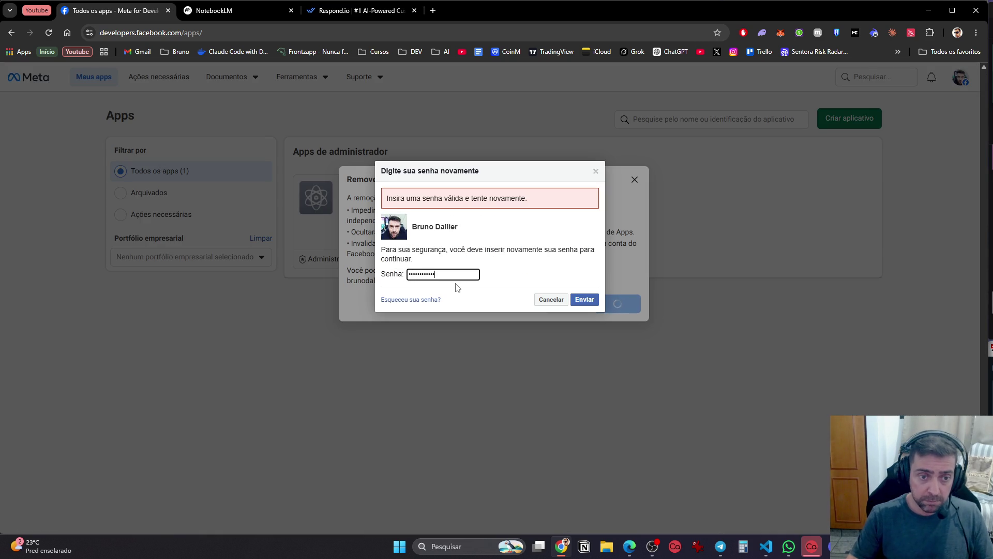
left_click(585, 299)
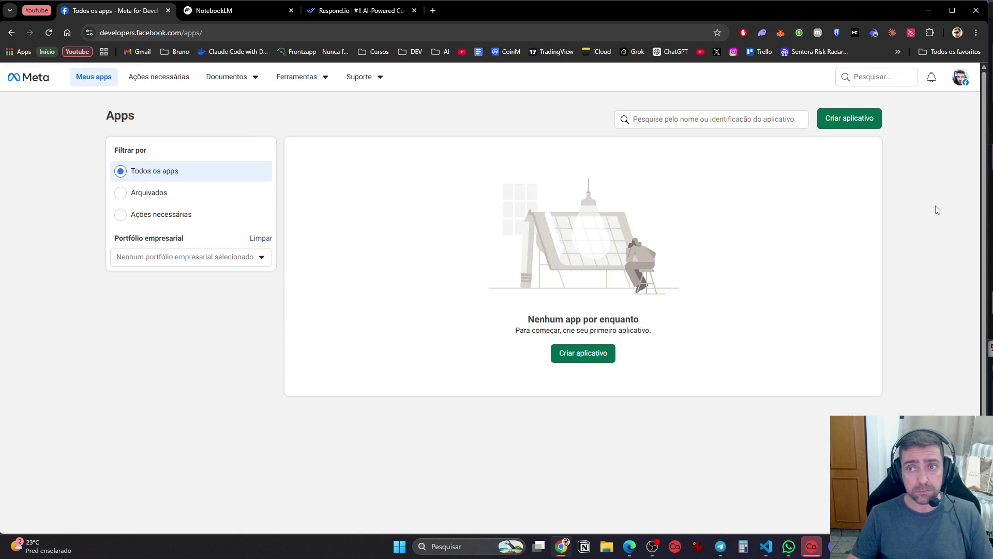
left_click(959, 81)
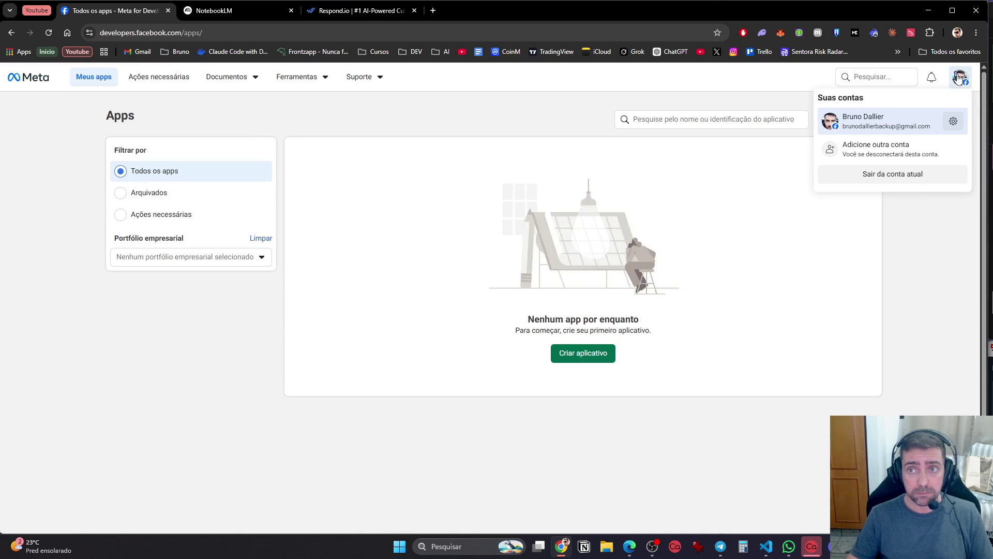
Step: Browse the top menus, then reload Meus apps to confirm 'Nenhum app por enquanto'
left_click(960, 78)
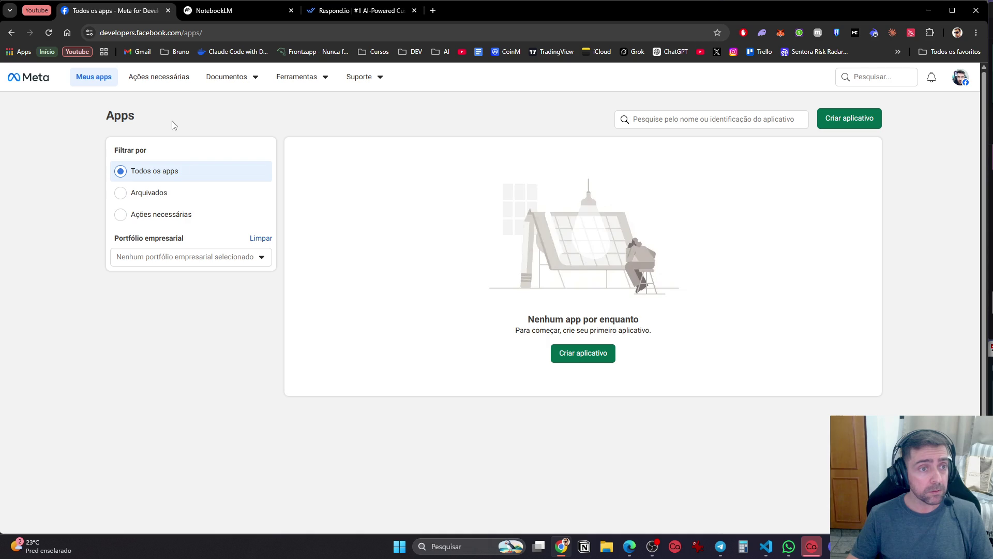
left_click(222, 83)
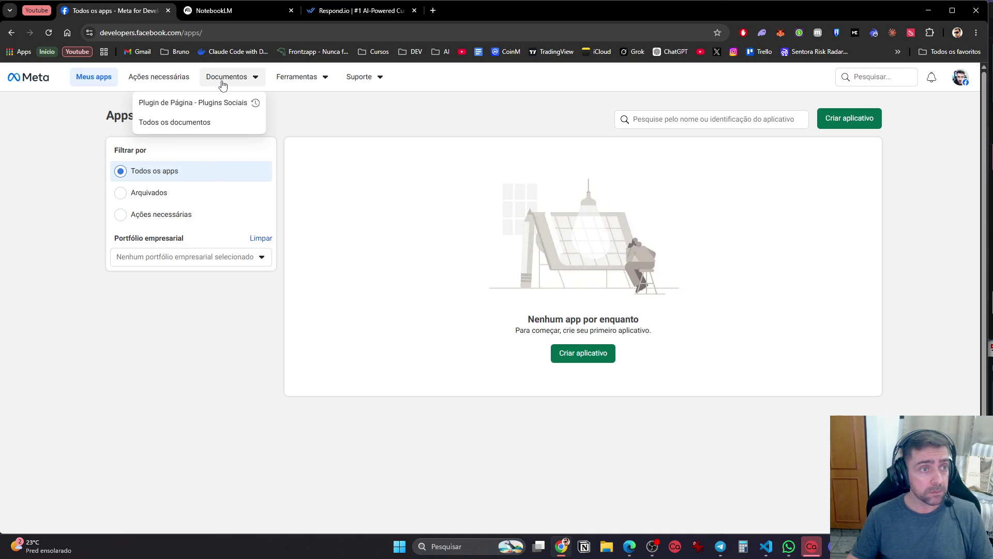
left_click(297, 84)
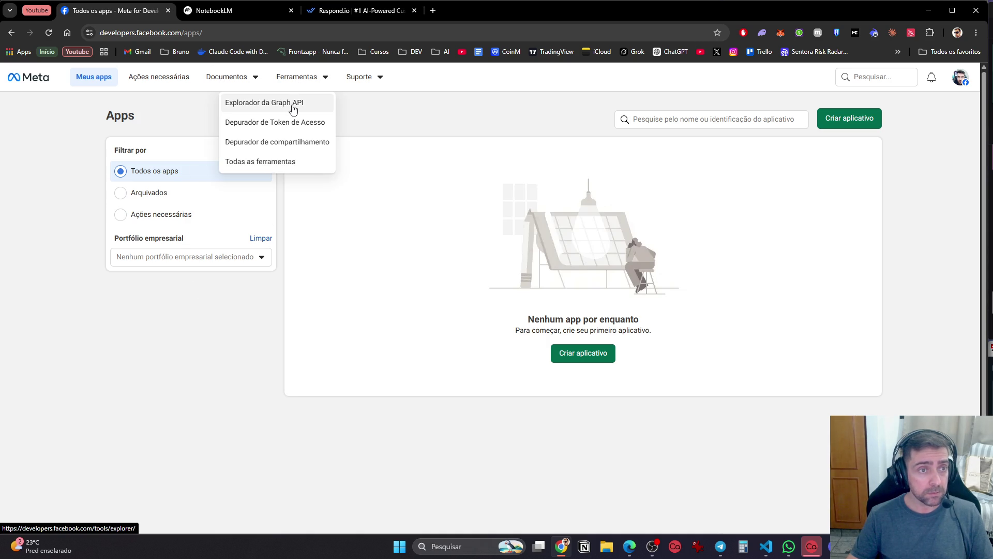
left_click(366, 82)
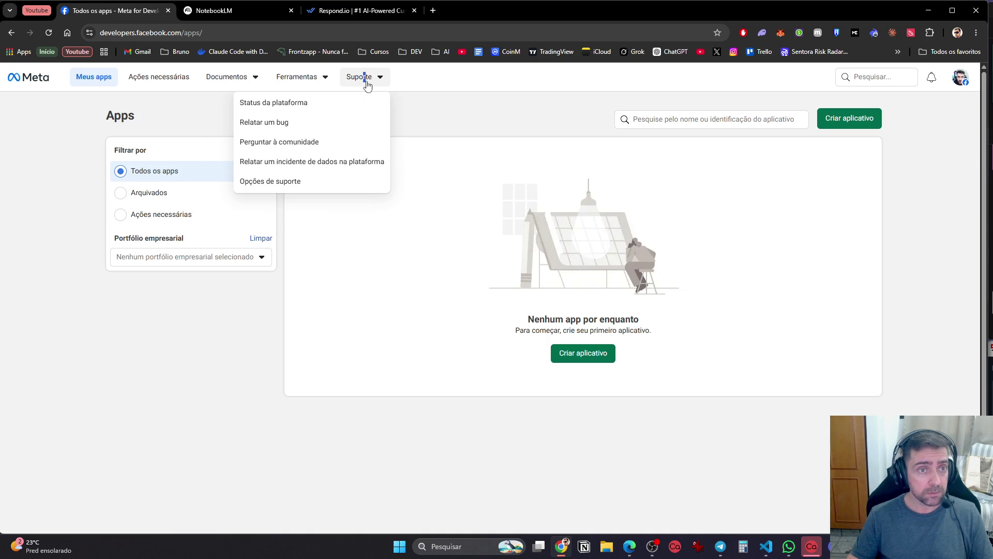
left_click(347, 452)
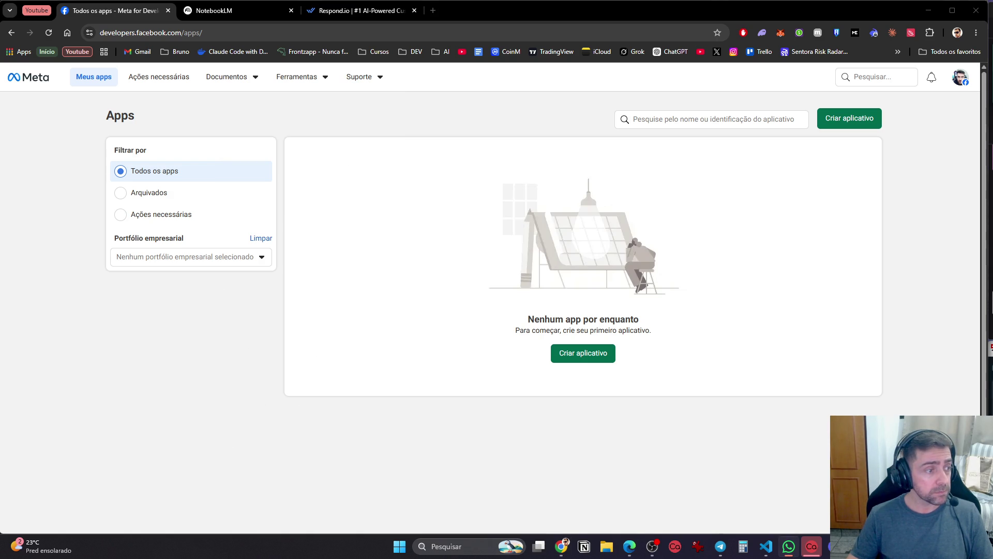
left_click(652, 546)
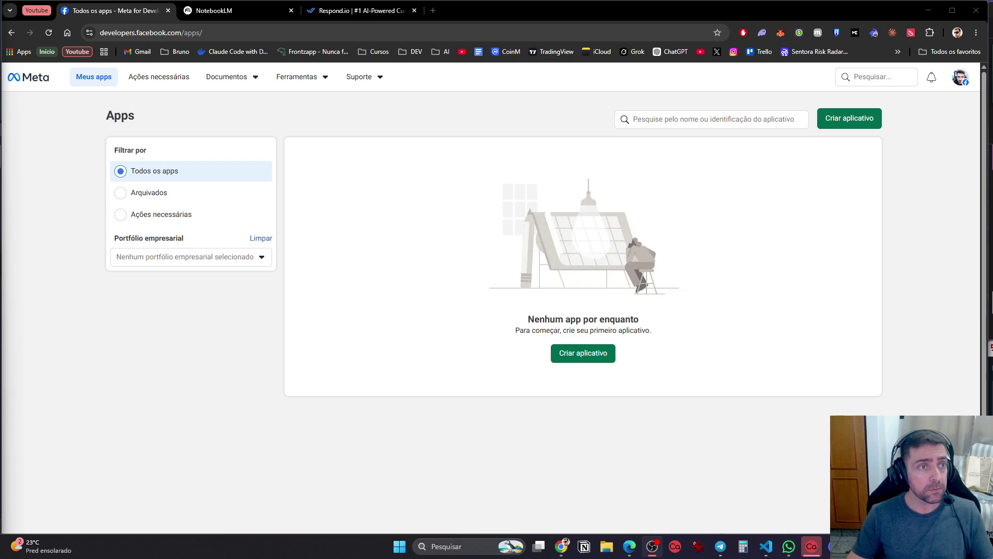
left_click(101, 78)
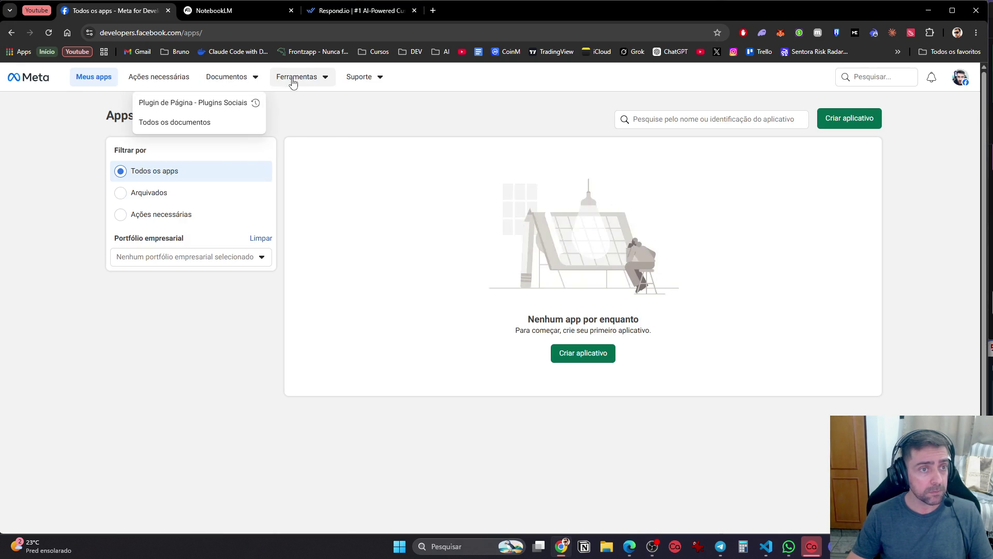
Step: Search Google for 'bsp whatsapp' in a new browser tab
mouse_move(294, 83)
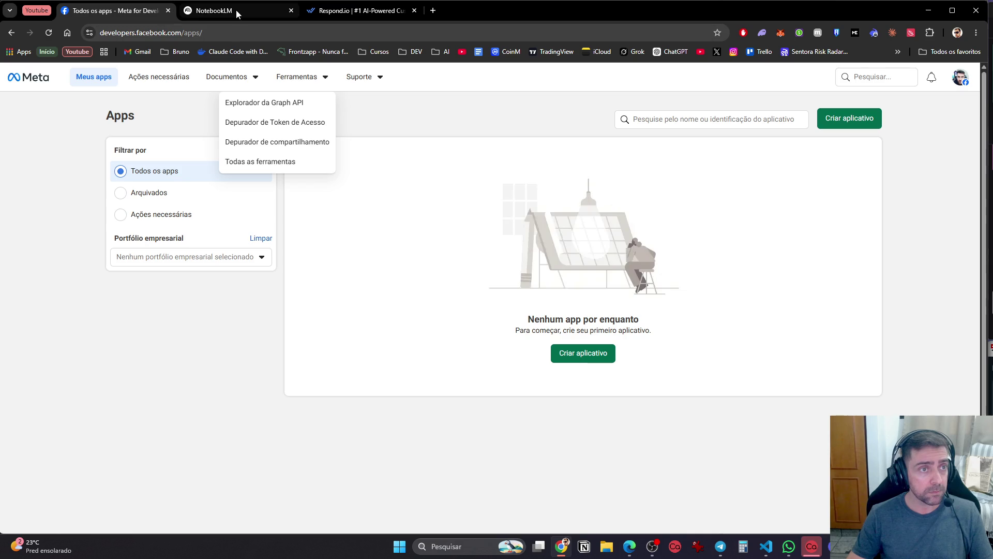
left_click(239, 11)
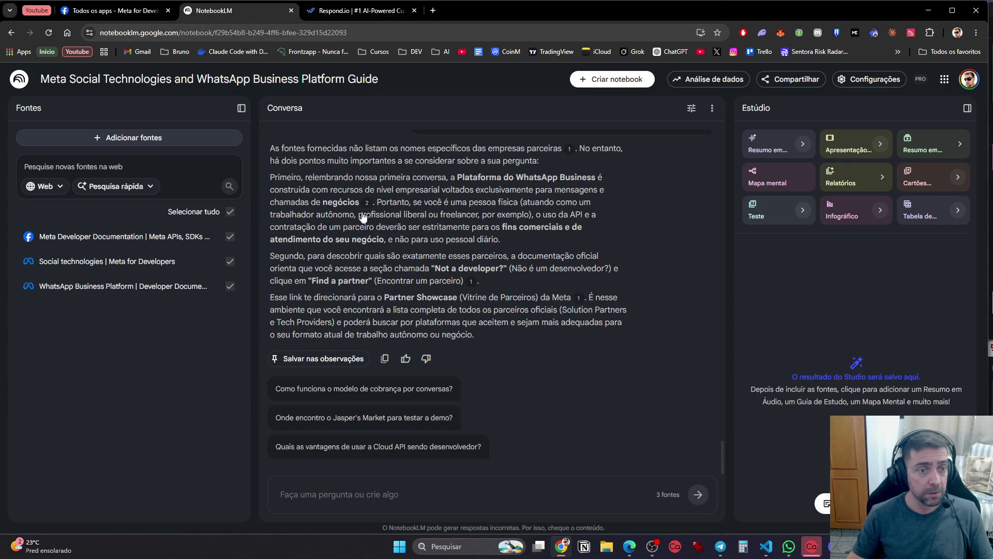
left_click(434, 10)
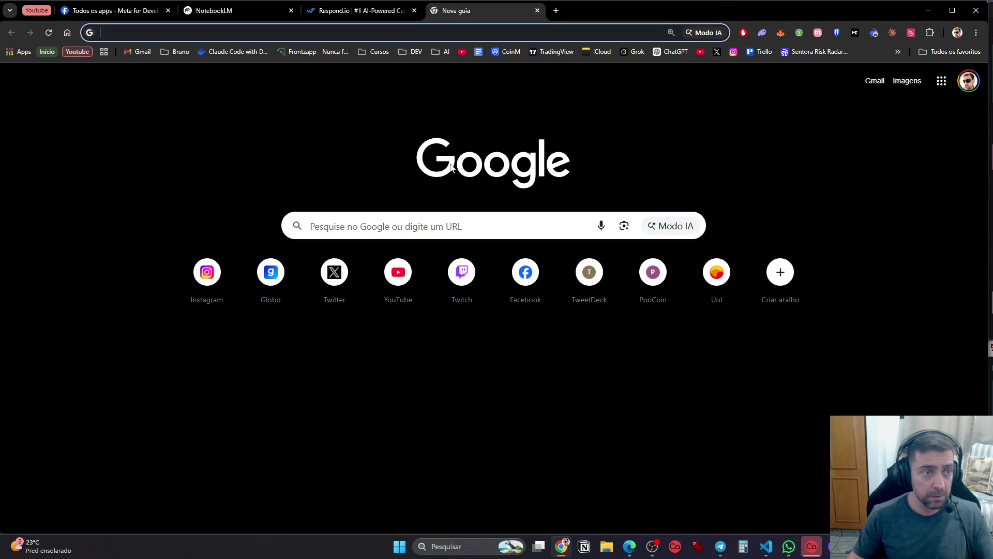
type("bsp ")
type("o")
key("BackSpace")
key("Down")
key("Return")
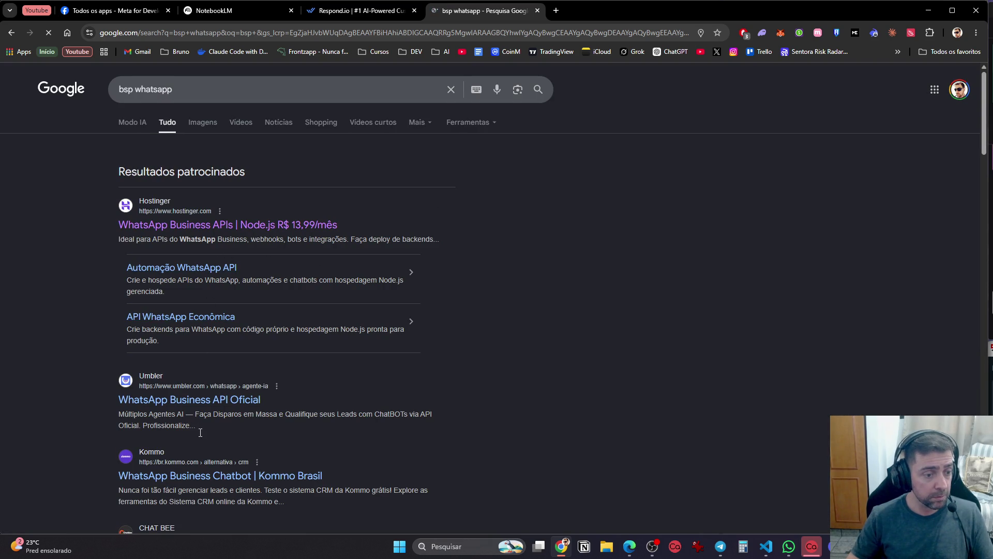
Step: Expand the AI overview on WhatsApp BSPs and follow the link to Meta's partner directory
scroll(206, 299, "down", 5)
scroll(210, 457, "down", 2)
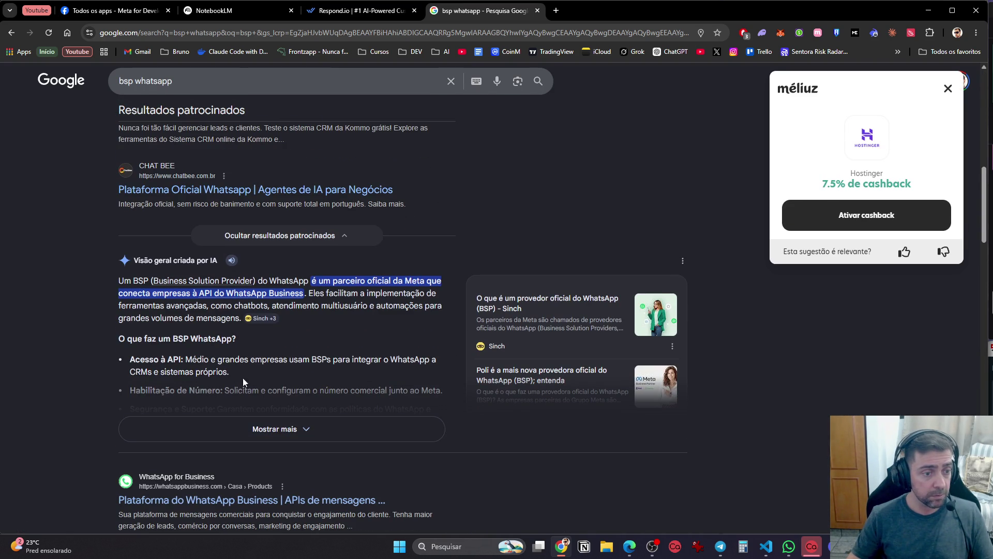
left_click(276, 429)
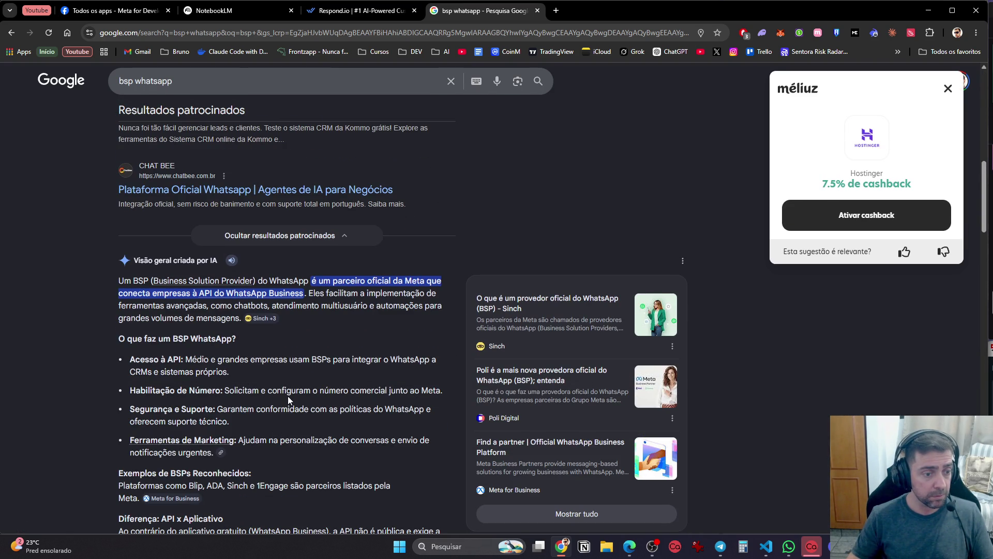
scroll(288, 396, "down", 2)
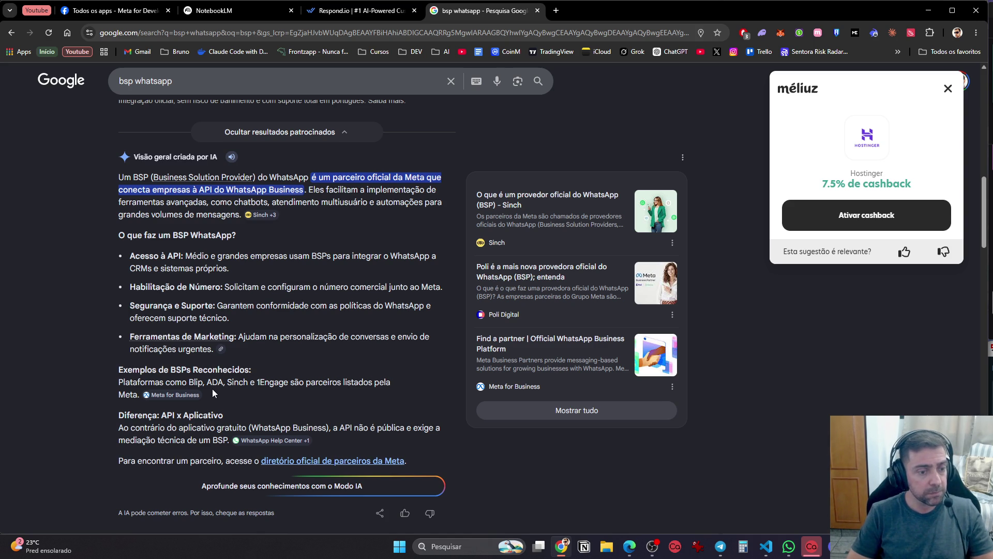
left_click(332, 461)
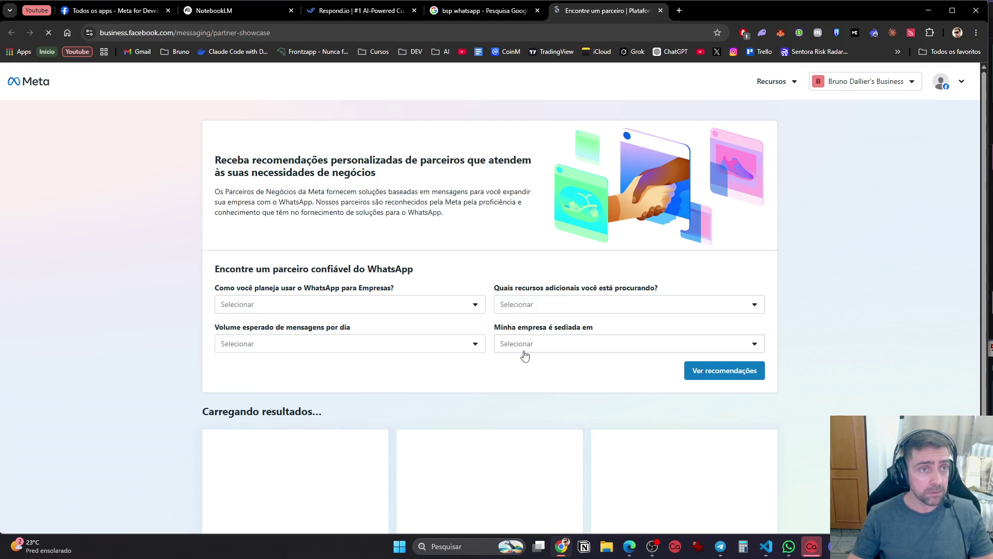
Step: Set the usage filter to 'Atender melhor aos seus clientes', leaving additional resources unselected
left_click(404, 310)
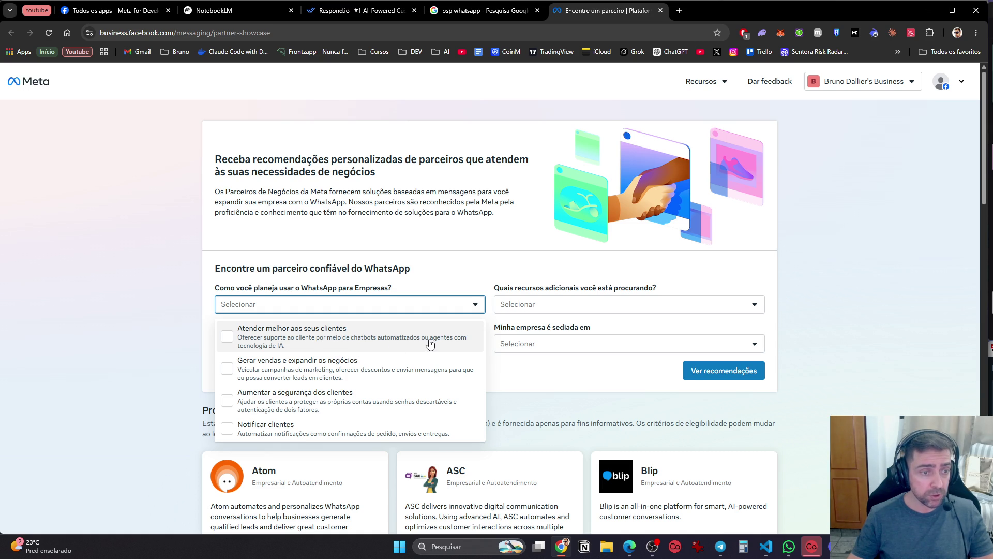
left_click(227, 337)
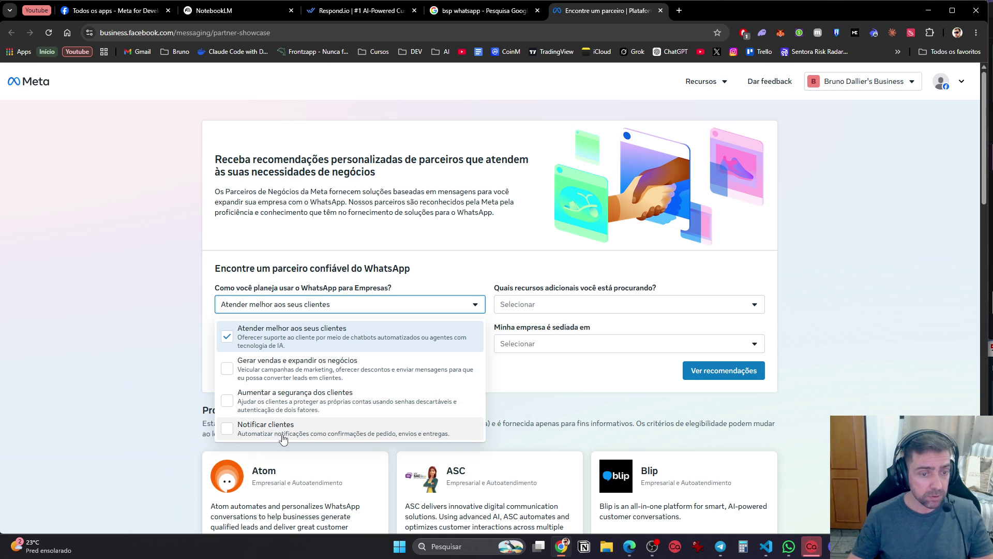
left_click(578, 387)
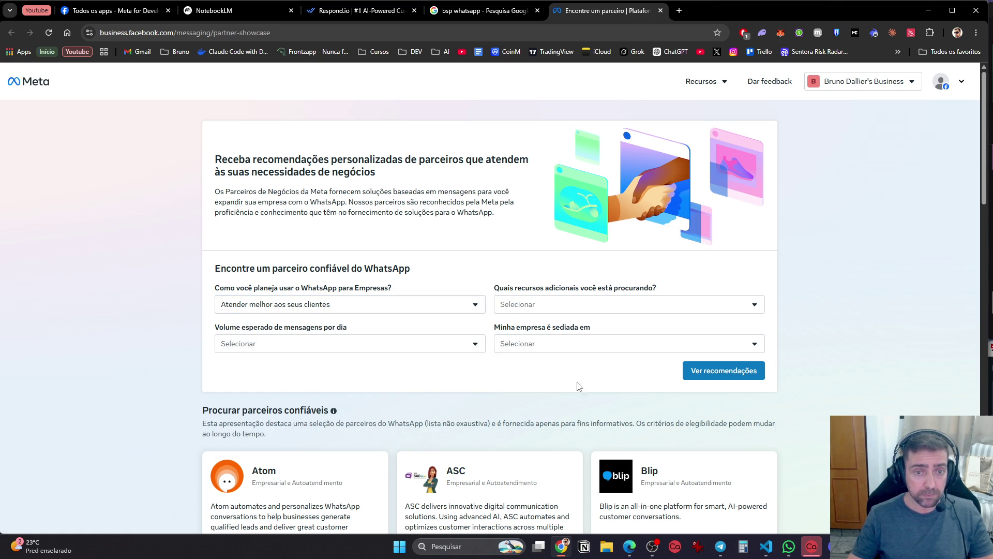
left_click(577, 305)
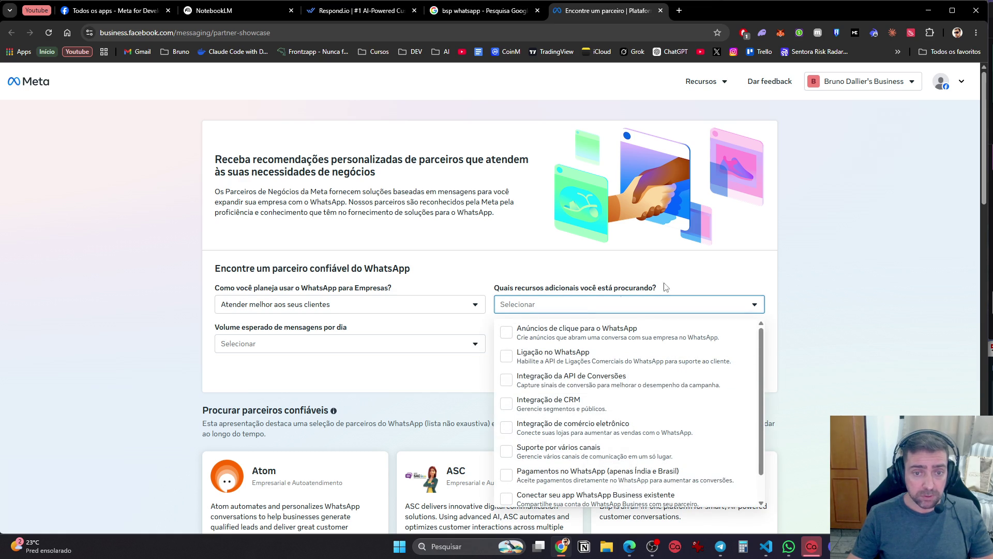
scroll(882, 282, "down", 4)
scroll(848, 279, "up", 2)
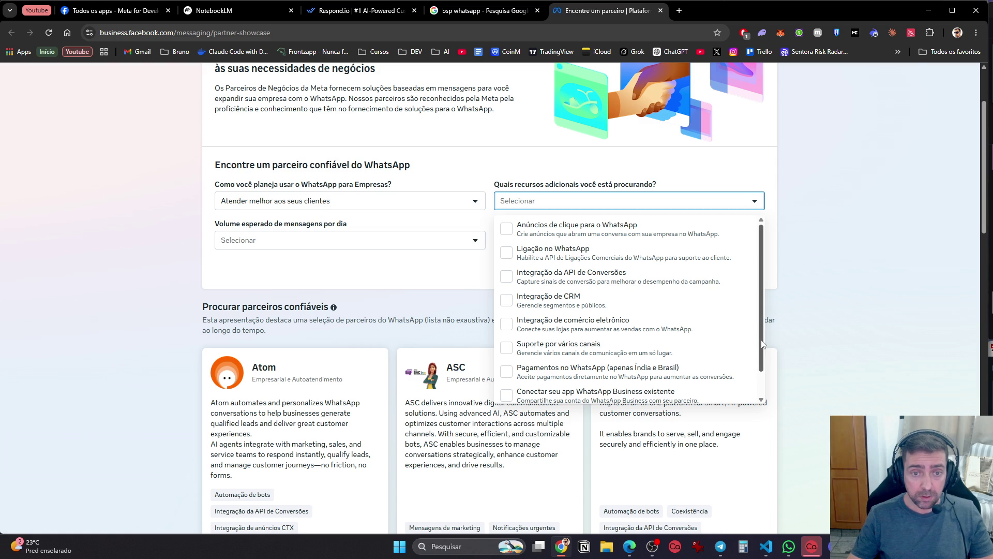
left_click_drag(764, 348, 768, 389)
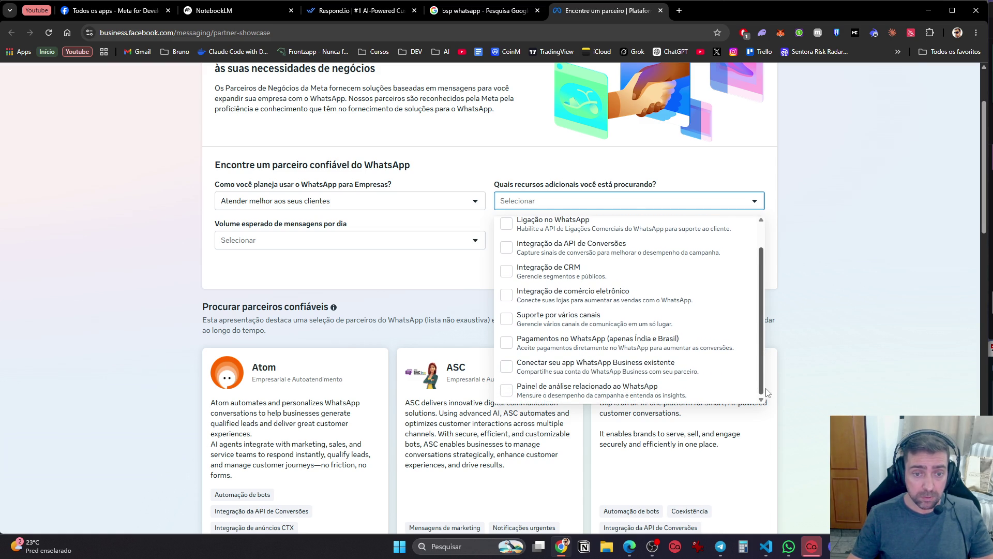
left_click(826, 247)
Step: Filter for a company in Brasil sending 'Menos de 50' messages daily and view recommendations
left_click(632, 248)
type("bras")
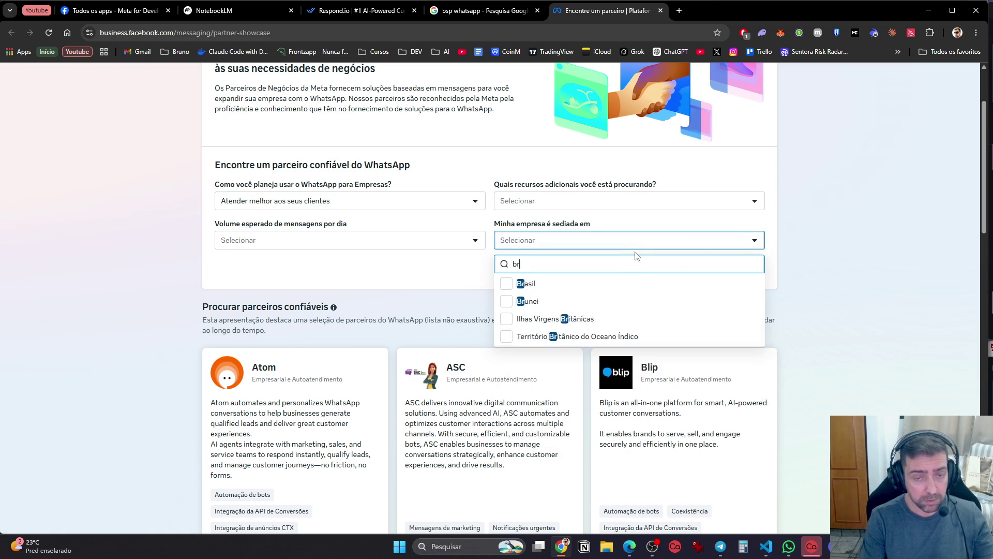
left_click(506, 283)
left_click(370, 274)
left_click(355, 251)
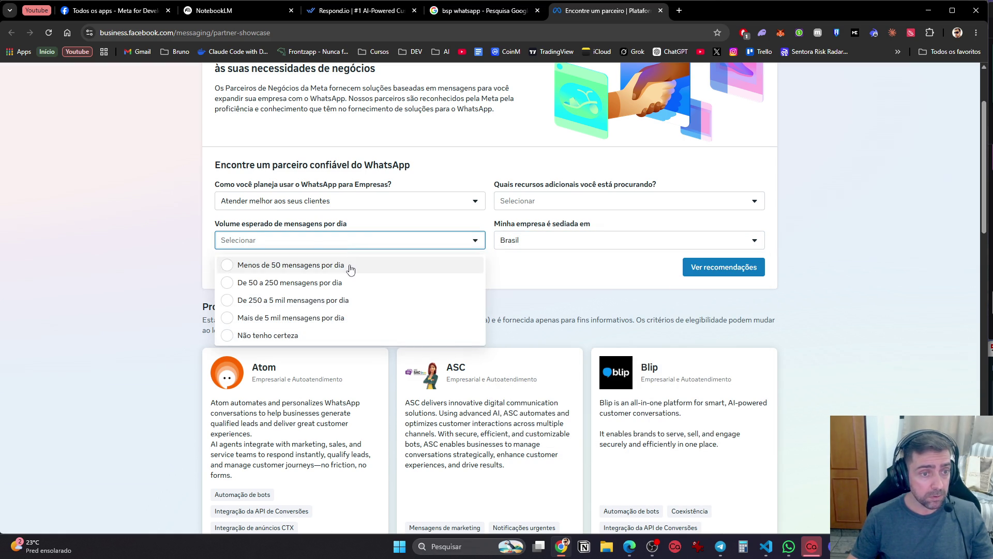
left_click(350, 266)
left_click(720, 275)
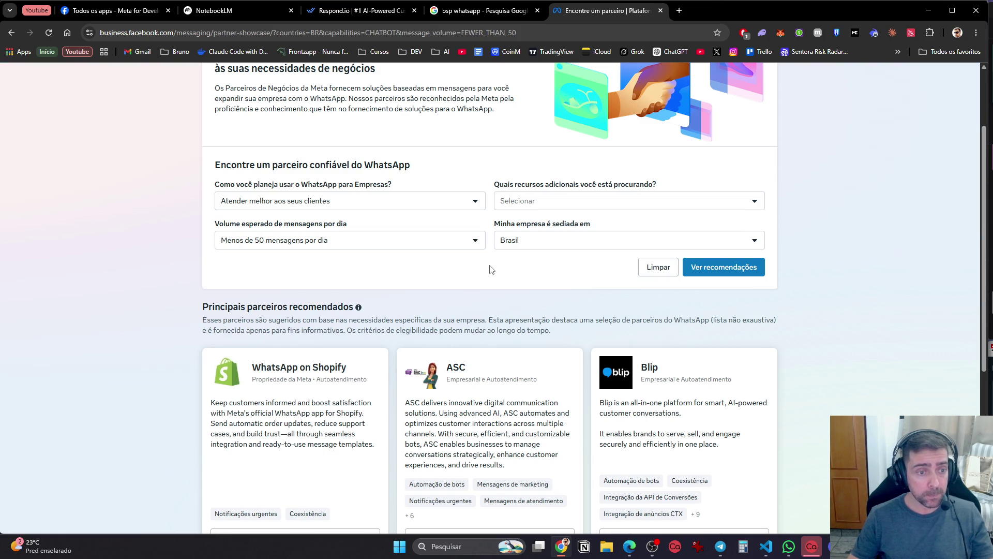
Step: Review the recommended partners (Shopify, ASC, Blip) and open the WhatsApp on Shopify partner page
scroll(515, 279, "down", 4)
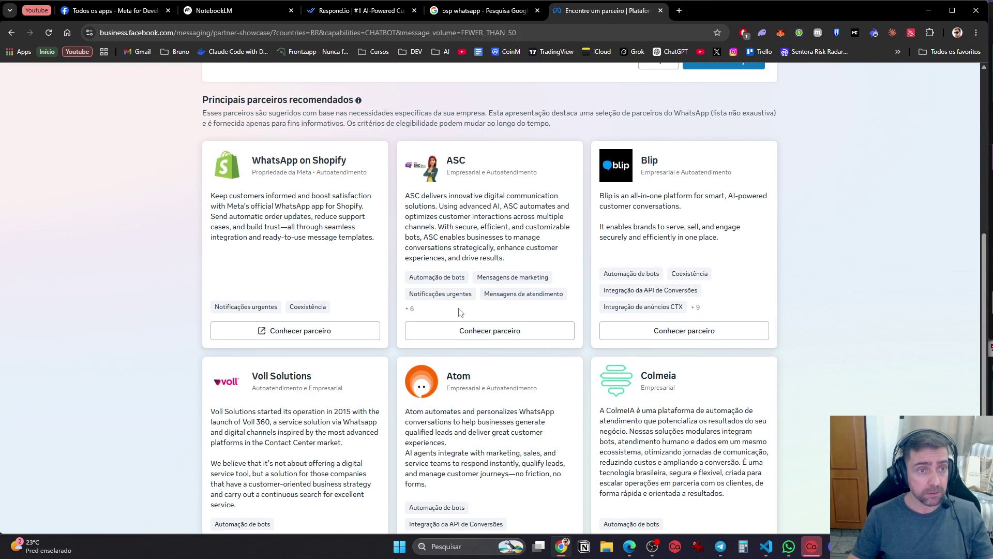
scroll(466, 314, "up", 3)
scroll(487, 321, "down", 4)
scroll(497, 336, "down", 1)
scroll(506, 346, "up", 1)
scroll(506, 346, "up", 4)
scroll(505, 348, "down", 5)
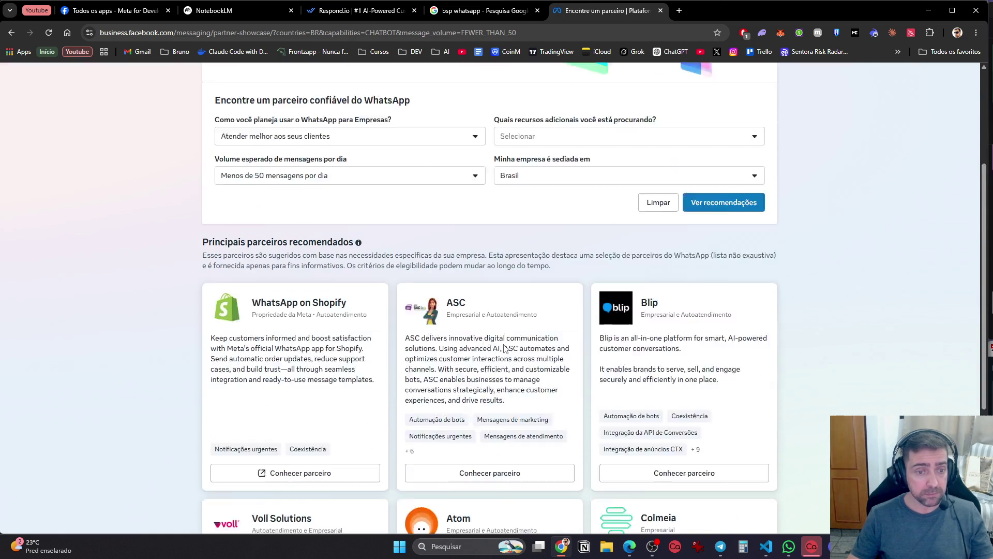
scroll(504, 350, "up", 2)
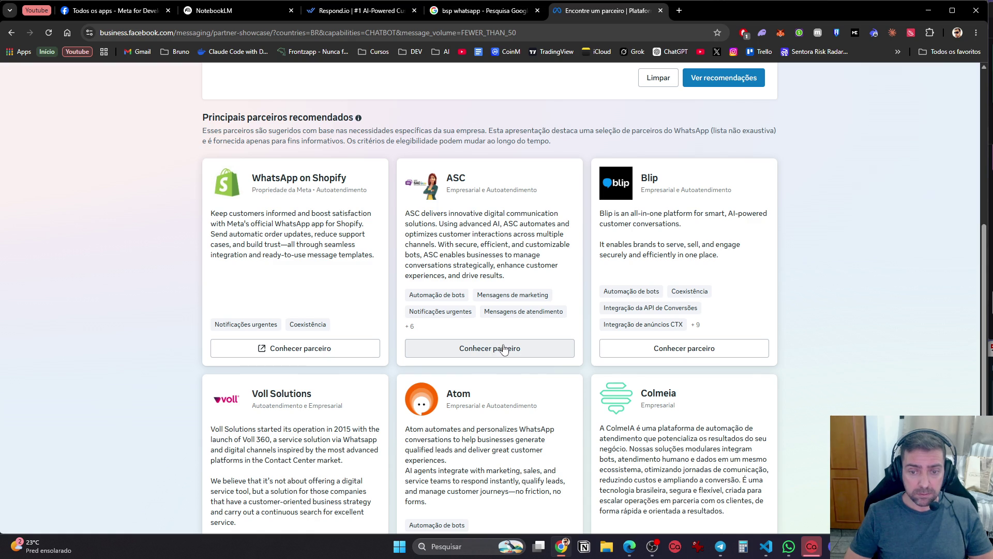
scroll(518, 346, "down", 2)
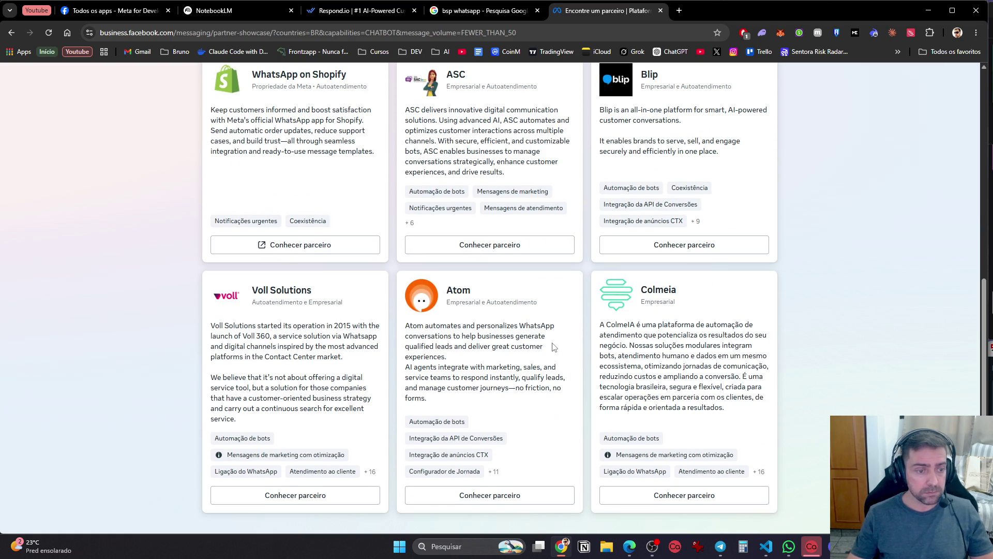
scroll(526, 347, "up", 6)
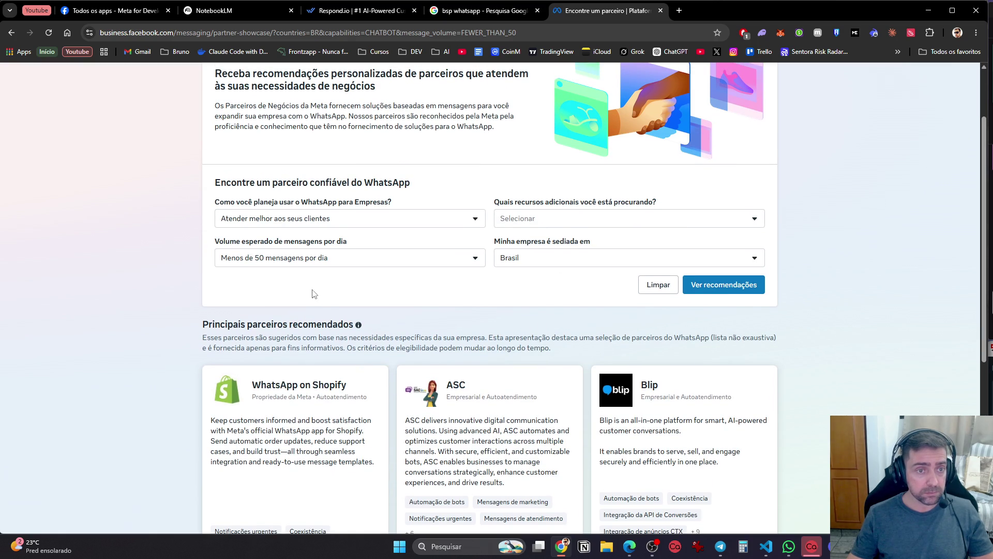
scroll(472, 313, "down", 4)
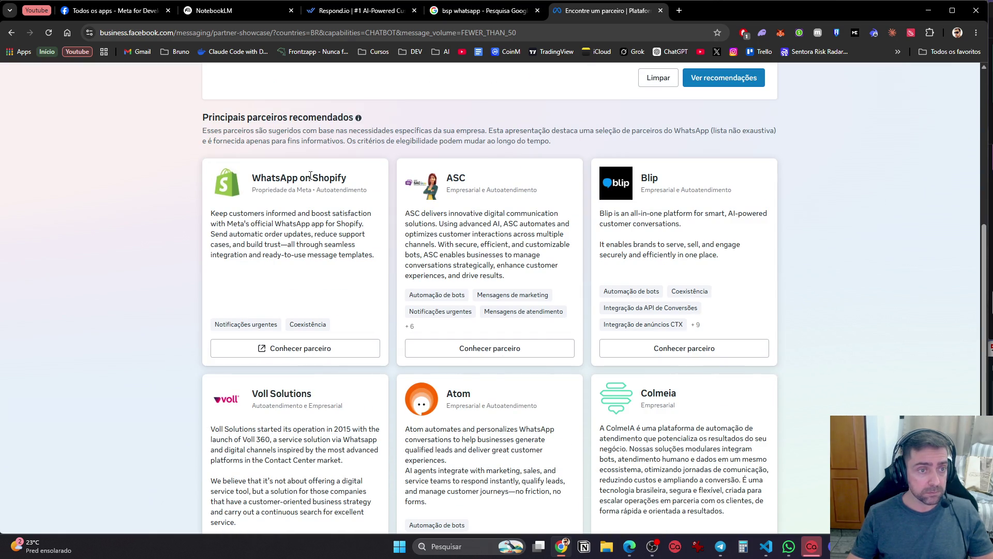
left_click(301, 350)
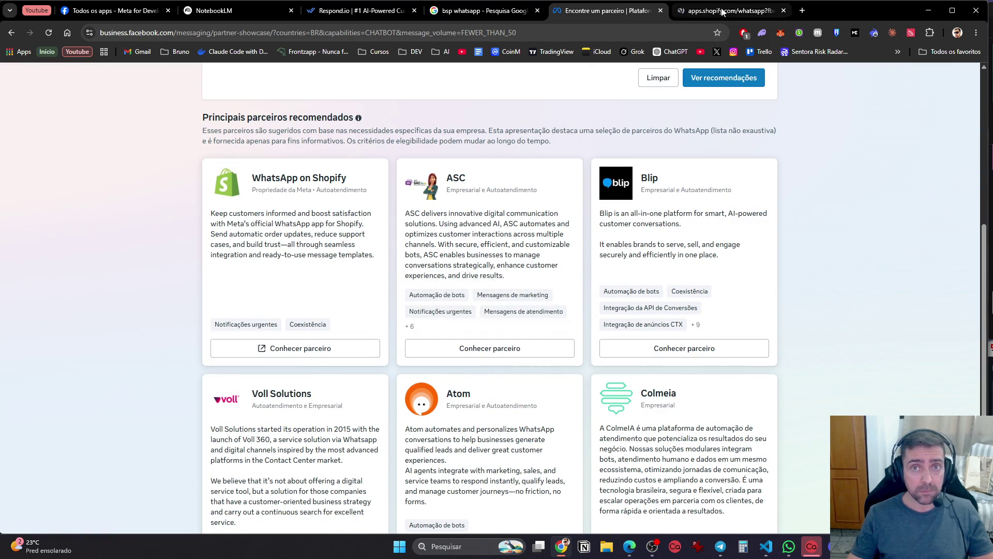
Step: Play the WhatsApp on Shopify introduction video on the apps.shopify.com/whatsapp page
left_click(723, 11)
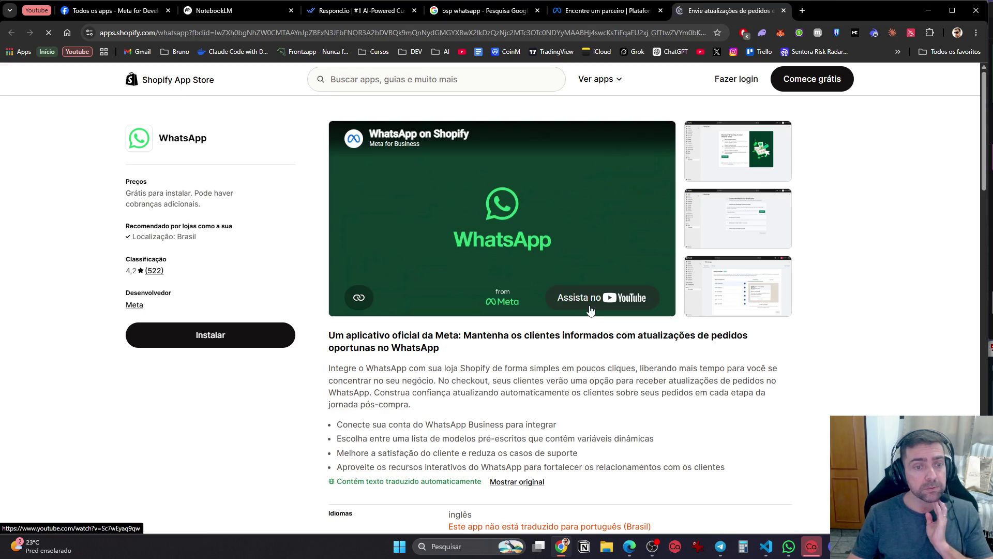
left_click(538, 270)
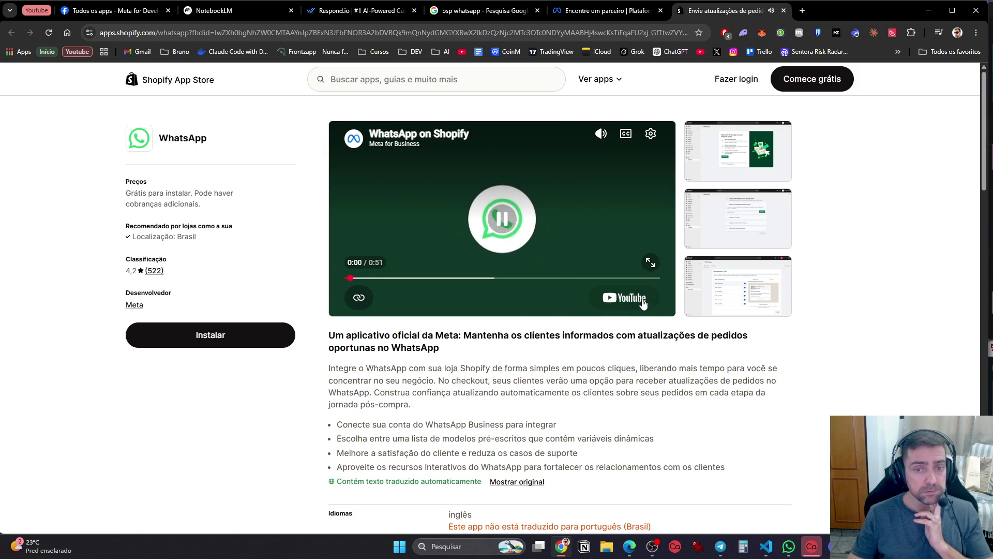
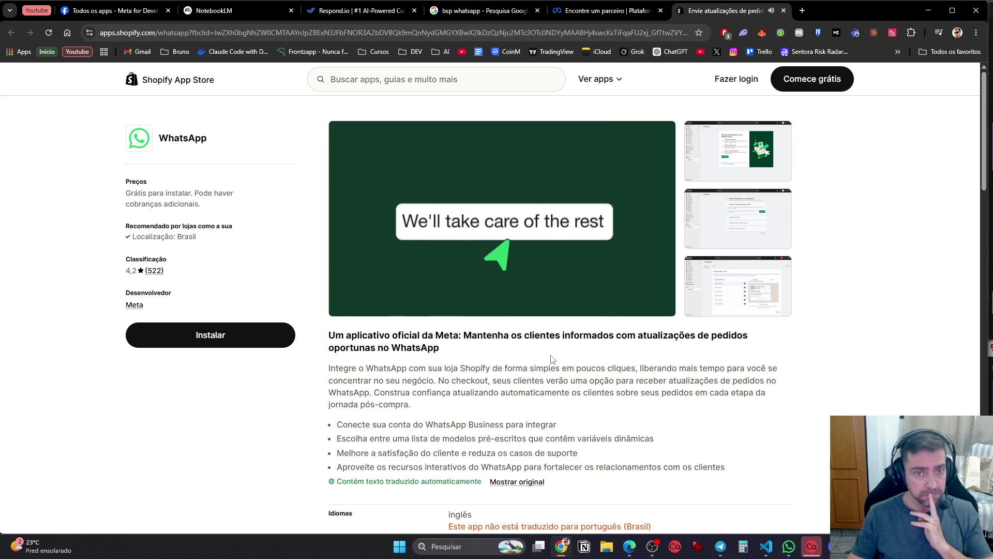
Step: Scroll to the end of Shopify's WhatsApp app listing and close that tab
scroll(552, 359, "down", 2)
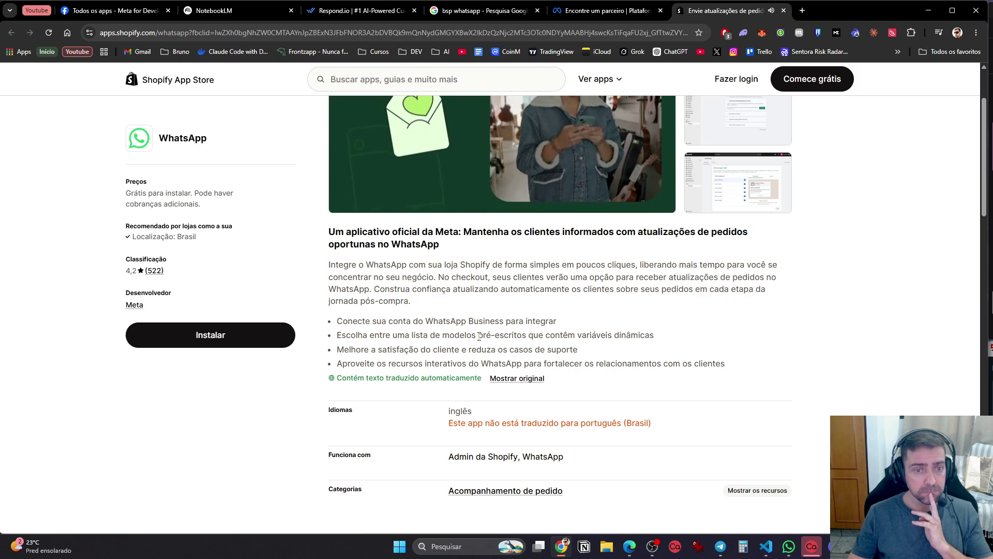
scroll(479, 336, "down", 3)
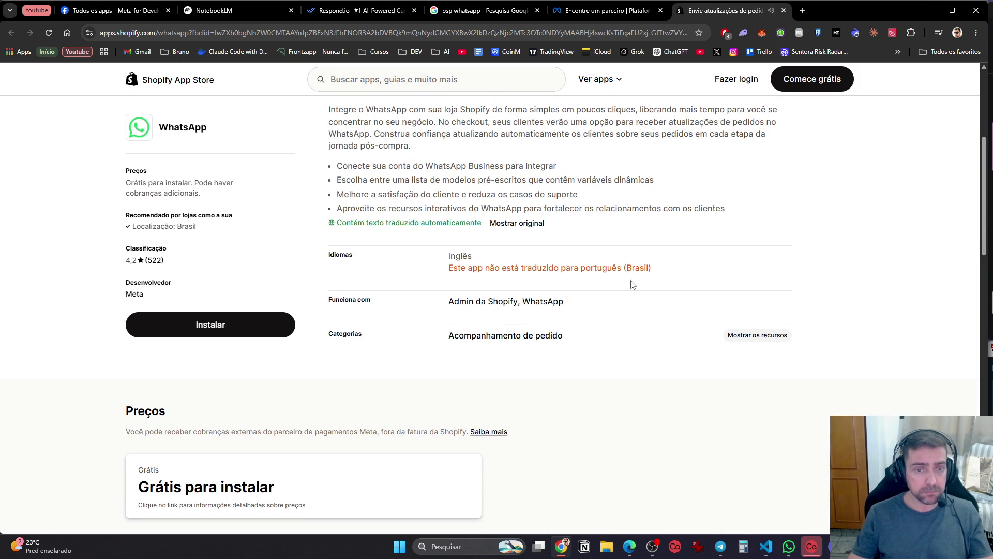
key("ctrl+w")
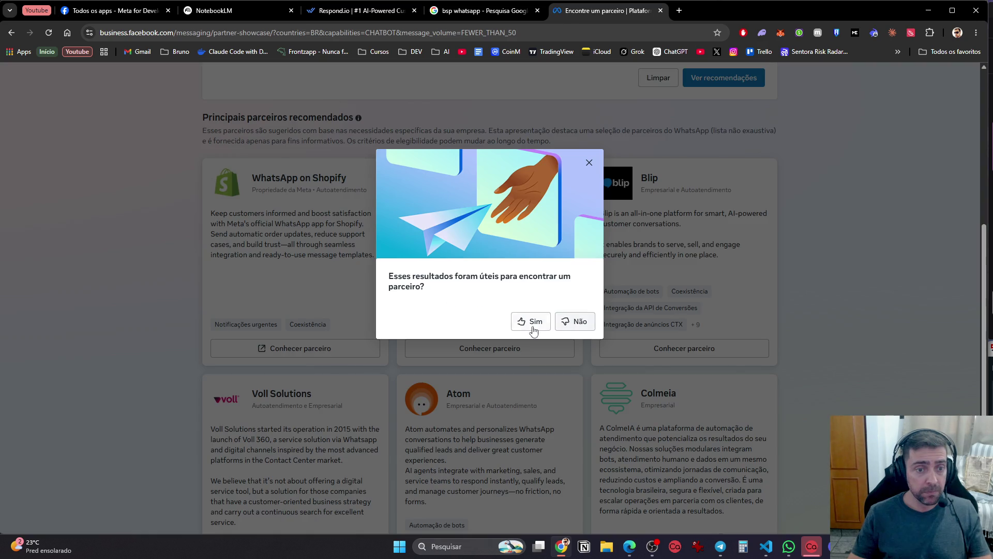
Step: Dismiss the feedback prompt and copy the partner showcase page's web address
left_click(590, 164)
scroll(587, 166, "up", 6)
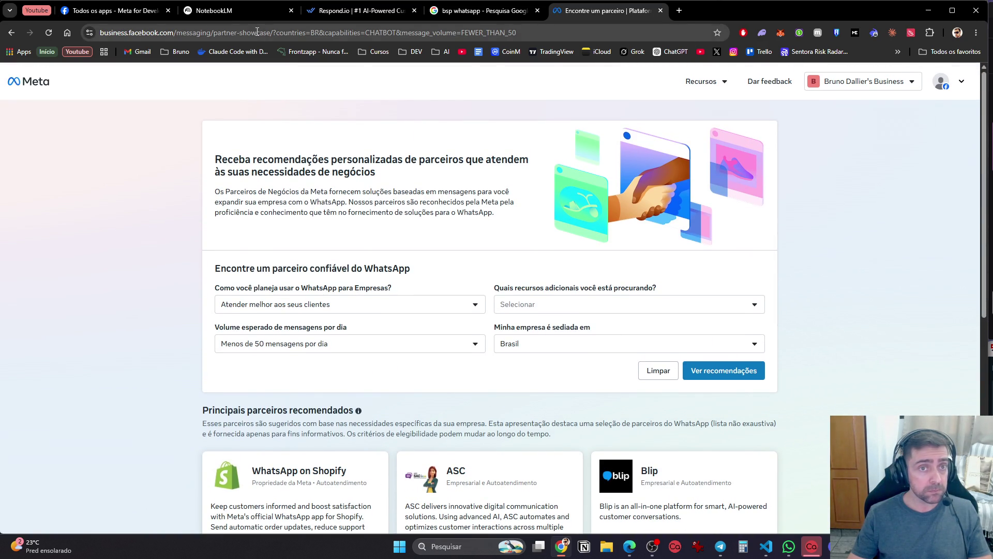
left_click(257, 32)
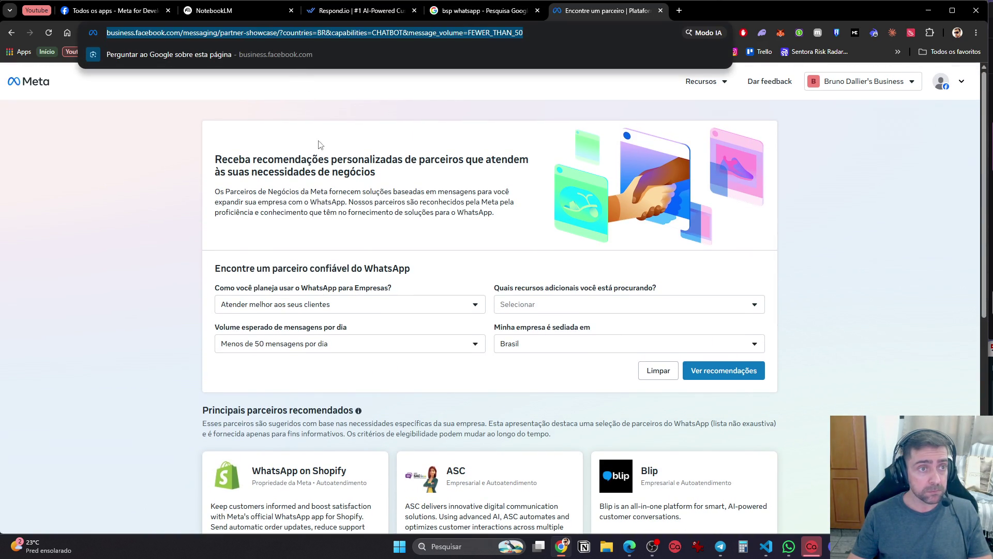
left_click(246, 88)
left_click_drag(272, 33, 125, 33)
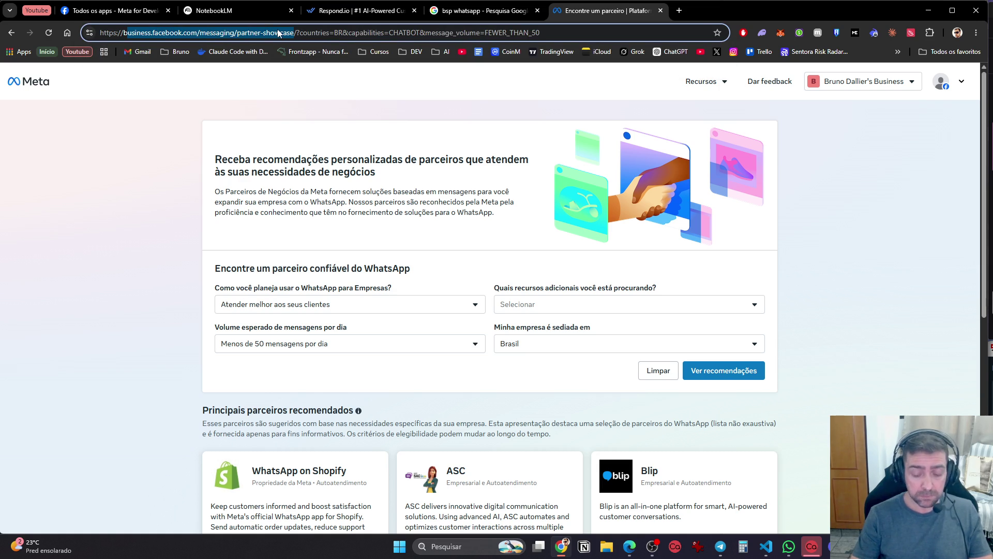
Step: Add the copied link as a website source in the NotebookLM notebook
left_click(204, 16)
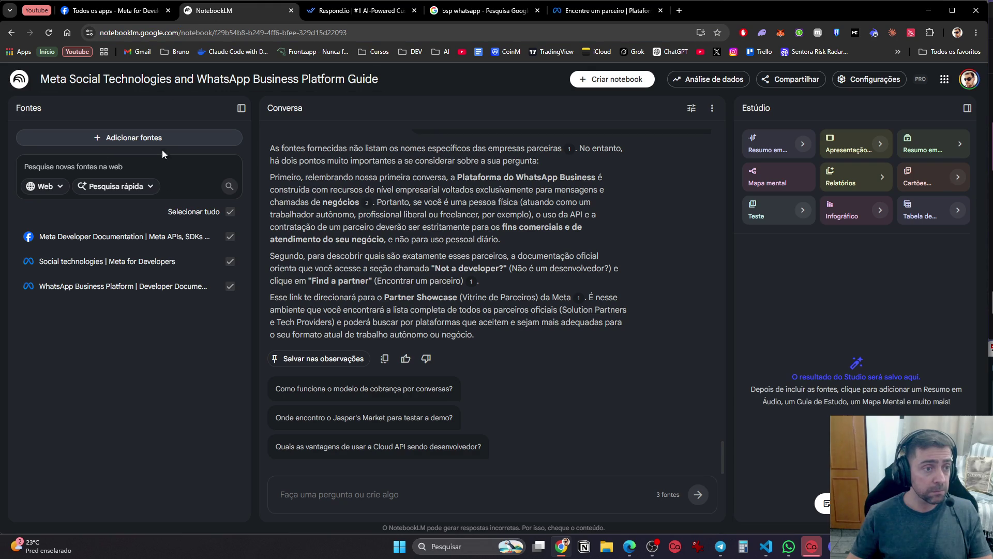
left_click(130, 138)
left_click(462, 376)
type("https://business.facebook.com/messaging/partner-showcase")
left_click(613, 424)
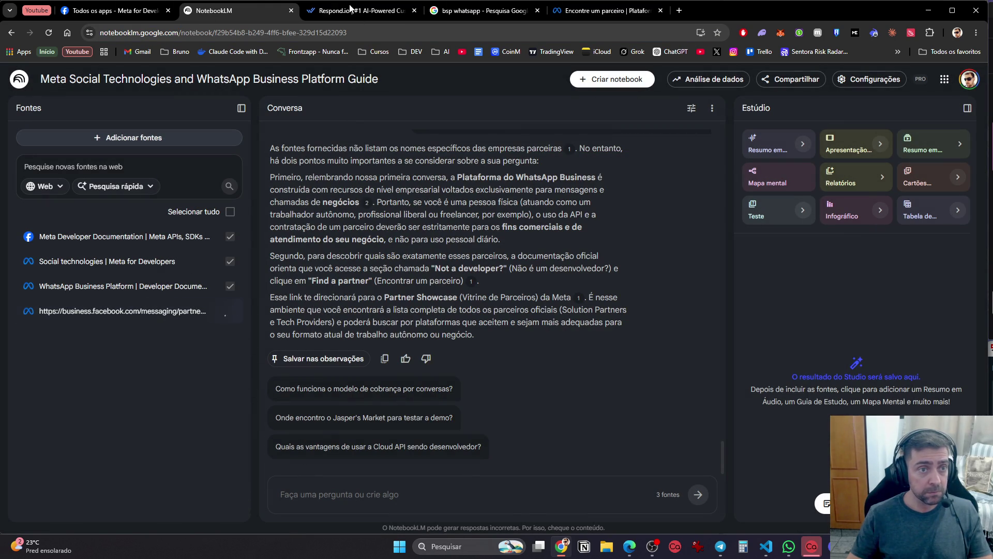
left_click(357, 10)
left_click(475, 11)
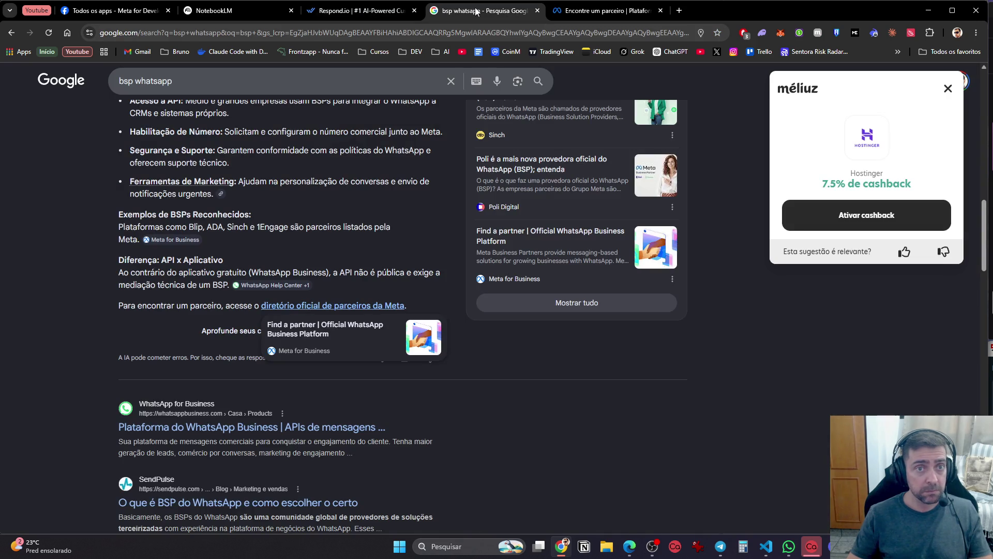
Step: Back on the partner finder, preview ASC's partner details and the WhatsApp on Shopify page
left_click(575, 10)
scroll(447, 288, "down", 7)
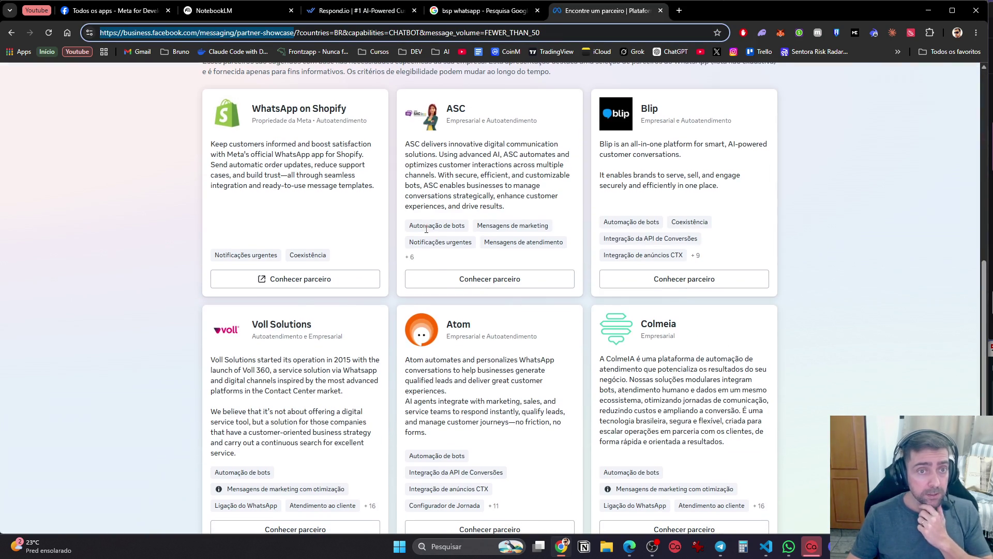
left_click(448, 286)
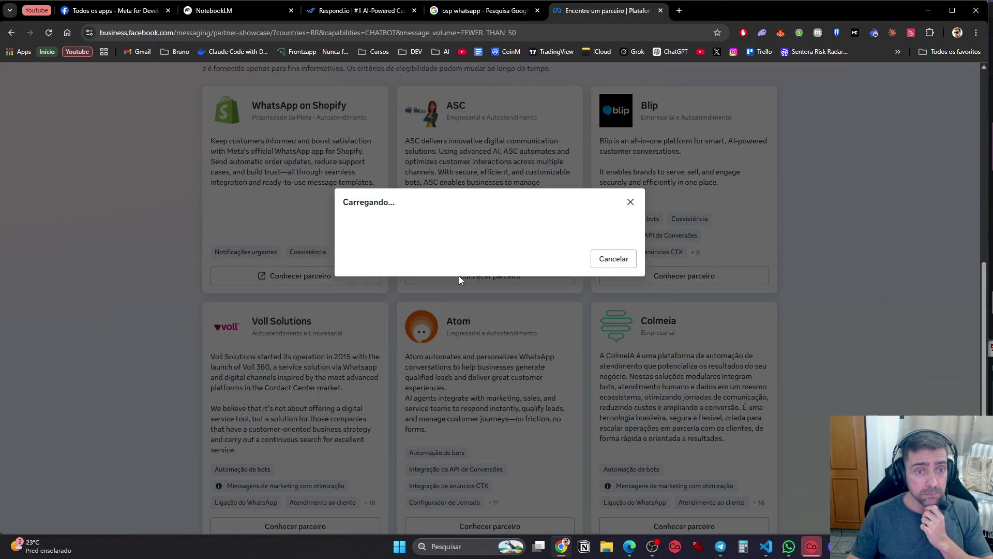
left_click(652, 92)
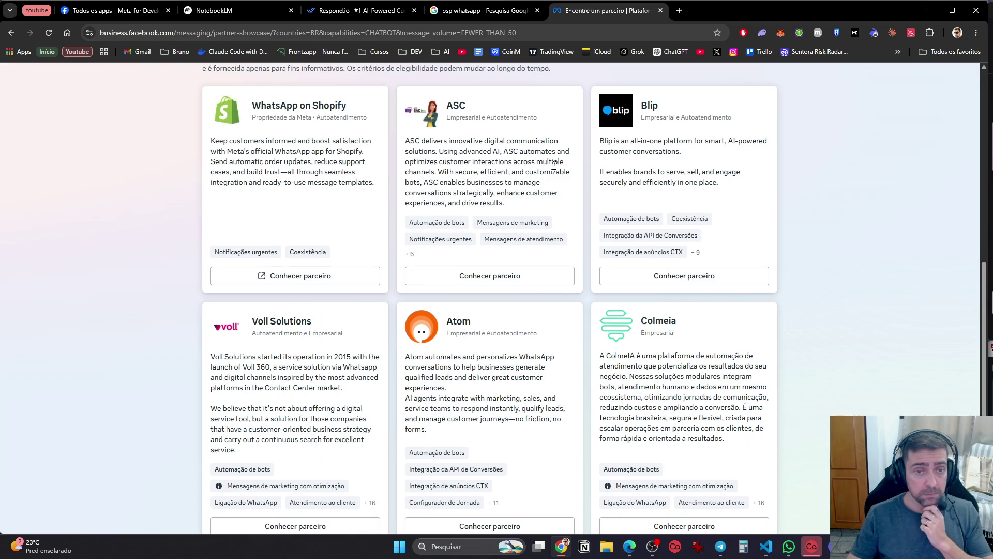
scroll(362, 282, "up", 1)
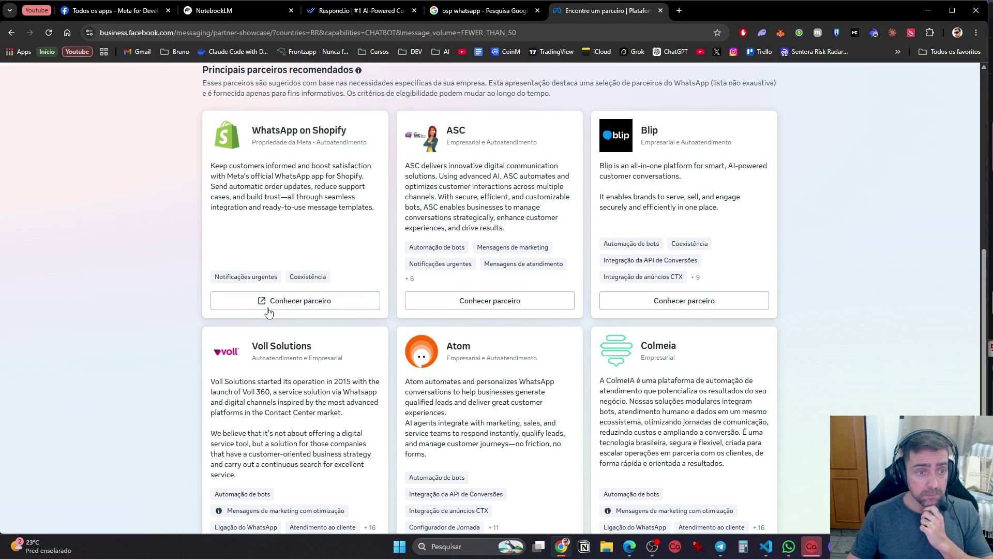
left_click(274, 303)
left_click(784, 11)
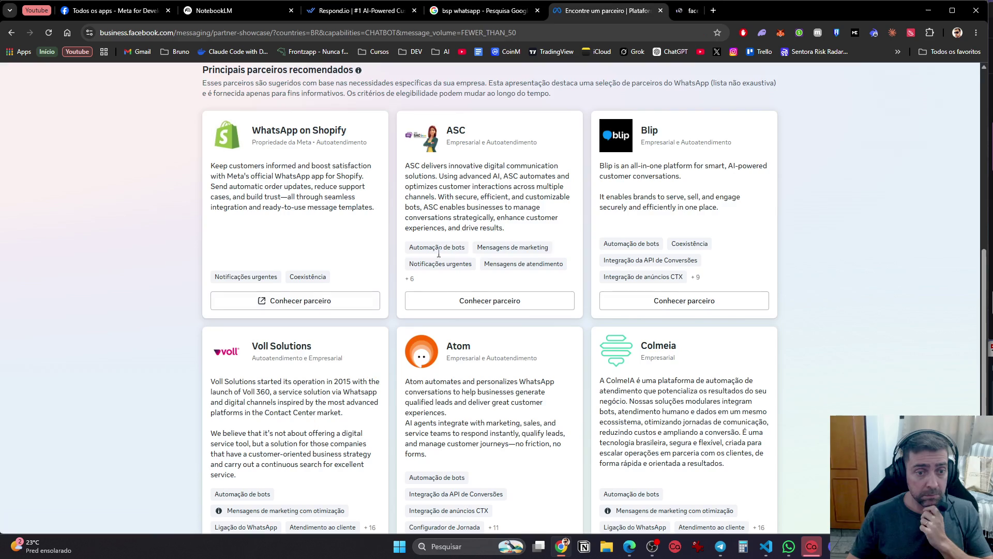
Step: Reopen ASC's partner details and follow its 'Experimentar ASC Brazil' link
left_click(452, 301)
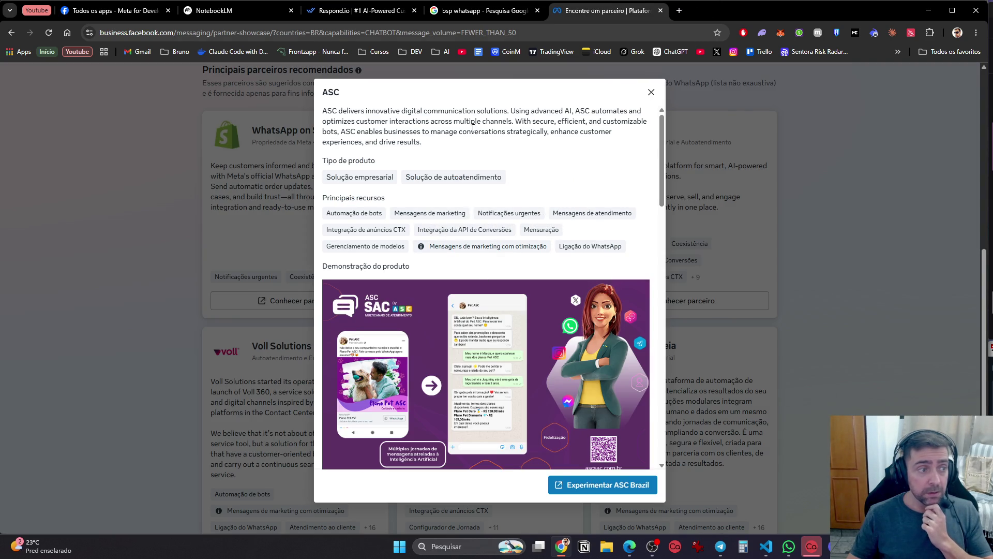
left_click(653, 92)
scroll(760, 233, "up", 5)
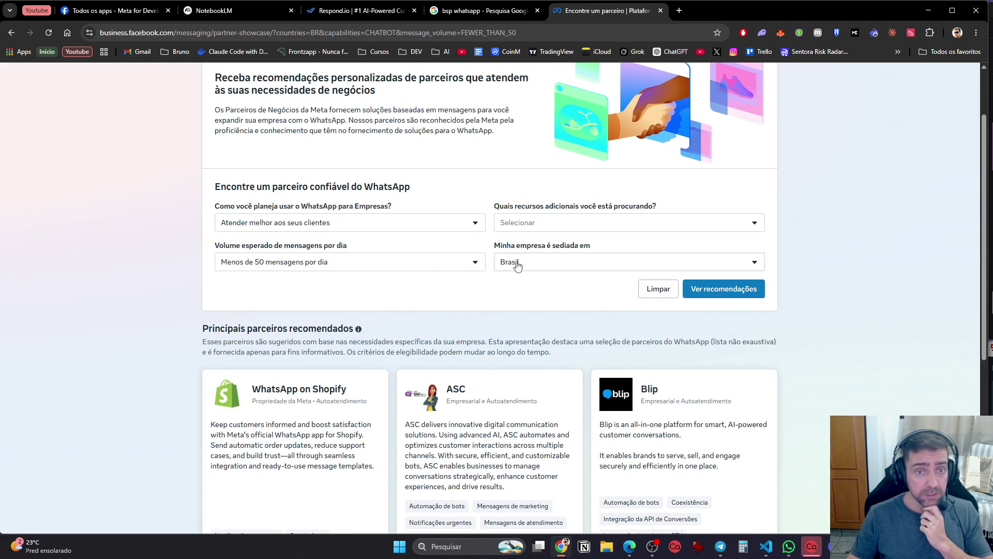
scroll(466, 372, "down", 4)
left_click(482, 357)
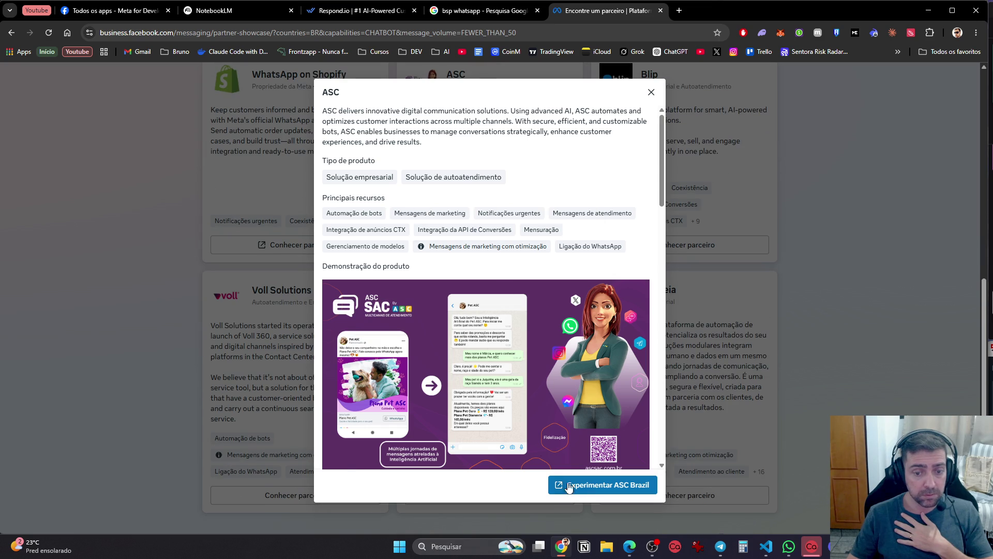
left_click(590, 485)
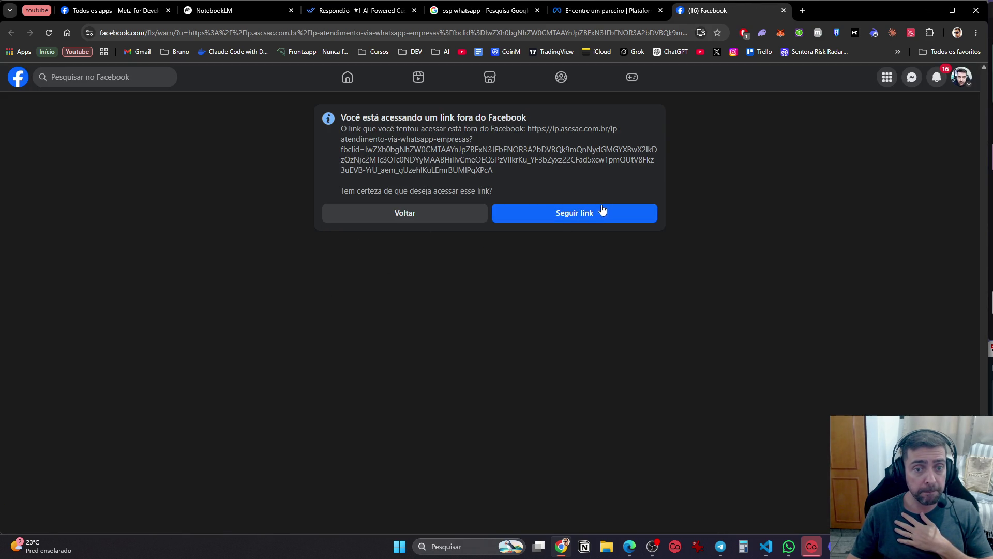
Step: Continue past the leaving-site warning to ASC SAC's page and accept its cookies
left_click(602, 212)
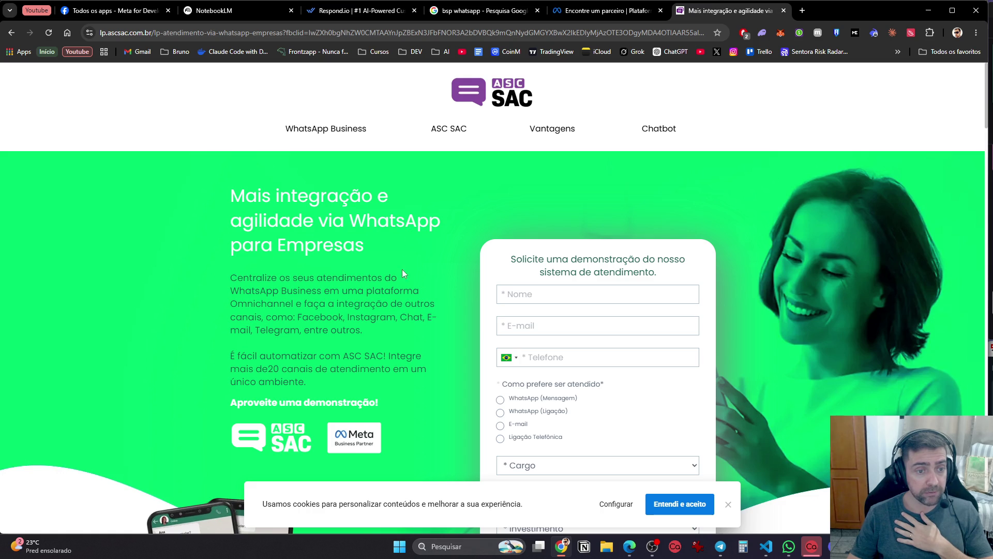
scroll(401, 274, "down", 2)
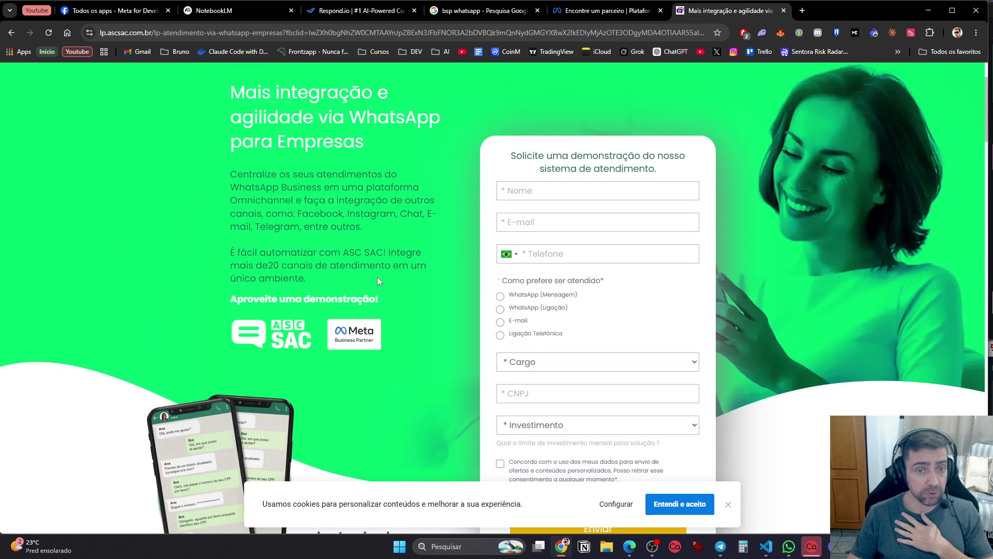
scroll(377, 278, "down", 2)
scroll(382, 282, "down", 8)
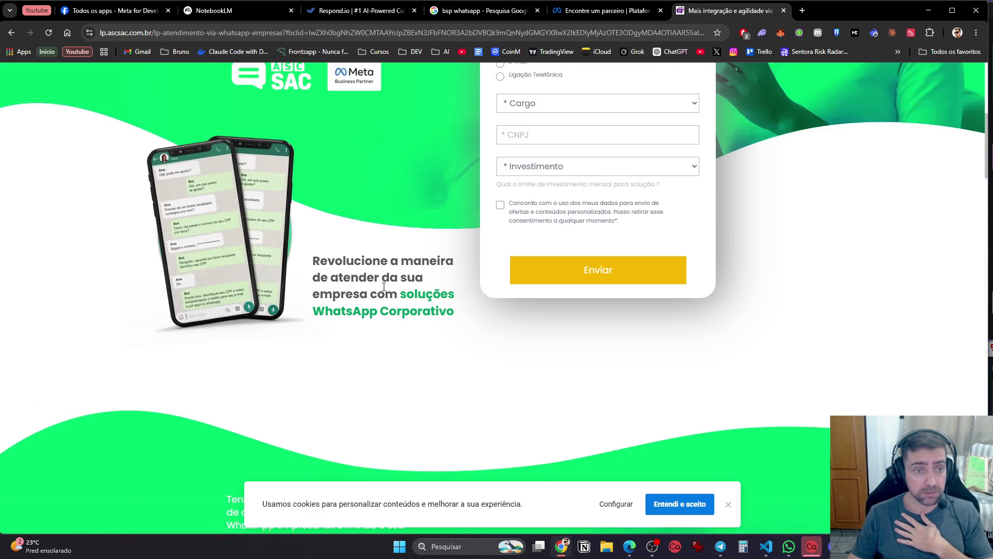
scroll(384, 283, "down", 1)
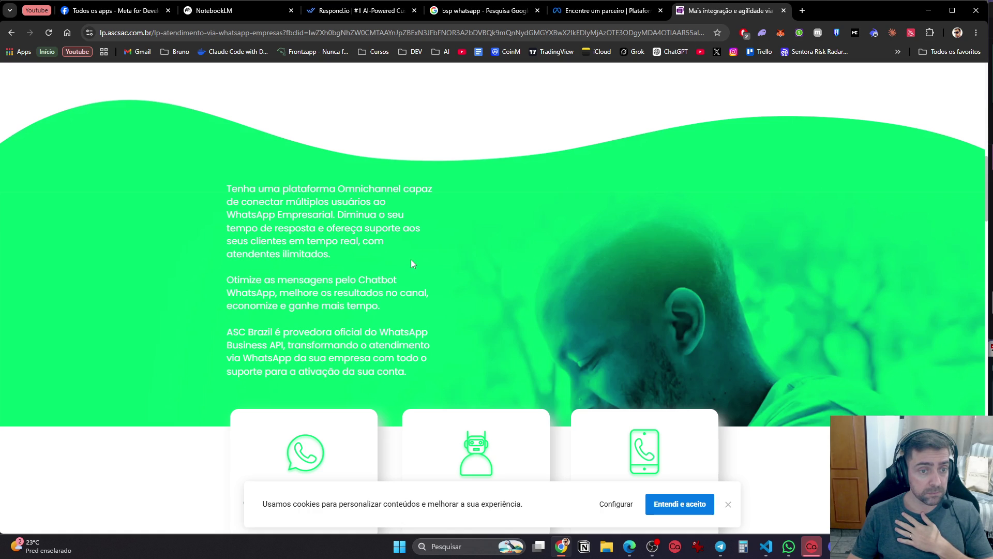
scroll(409, 267, "down", 2)
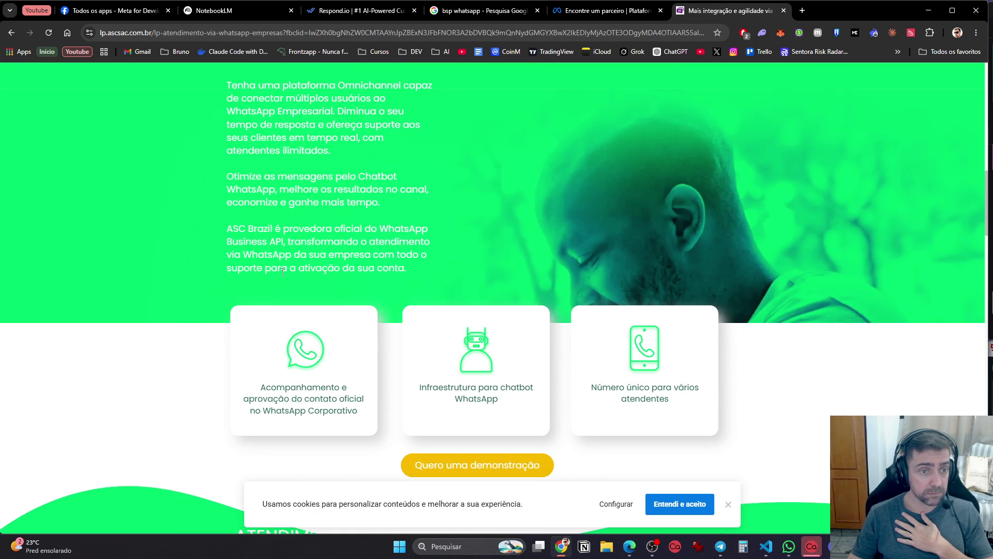
scroll(313, 304, "down", 3)
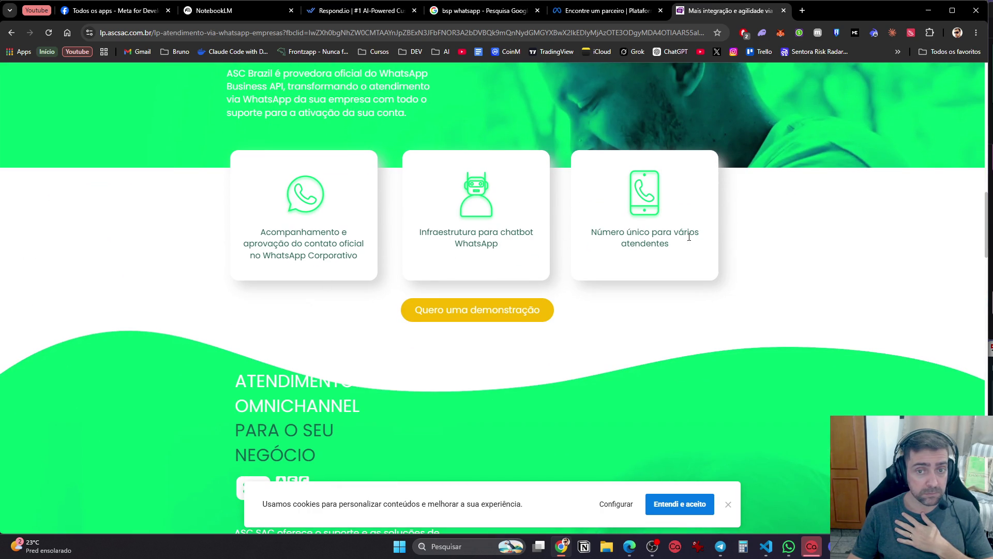
scroll(437, 275, "down", 7)
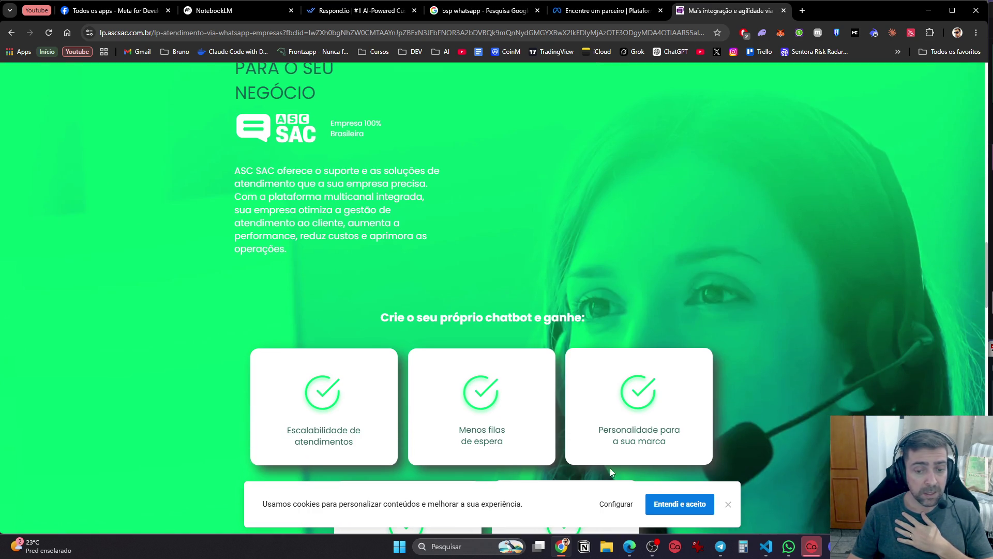
left_click(688, 506)
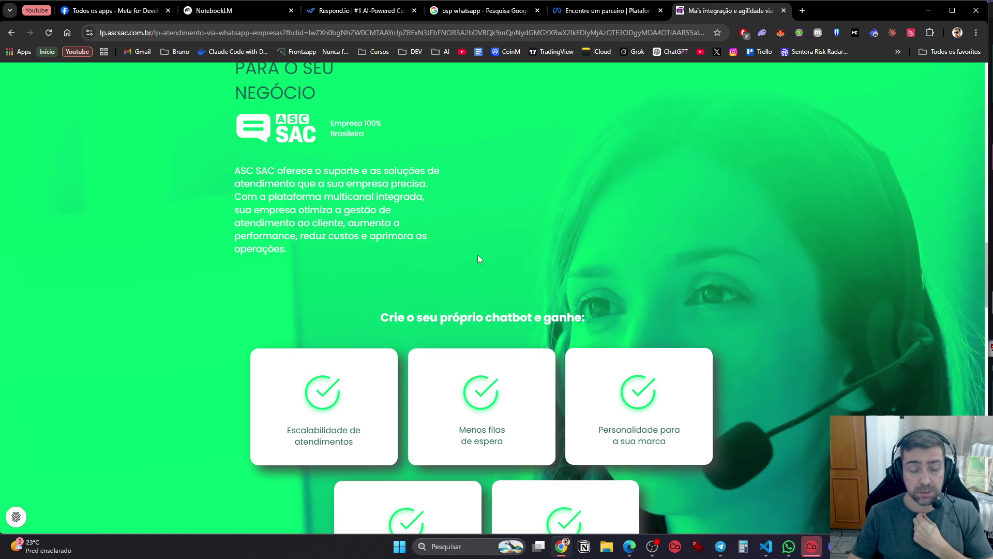
Step: Browse down to the Sofia chatbot section, then back up to the demo request form
scroll(448, 243, "down", 5)
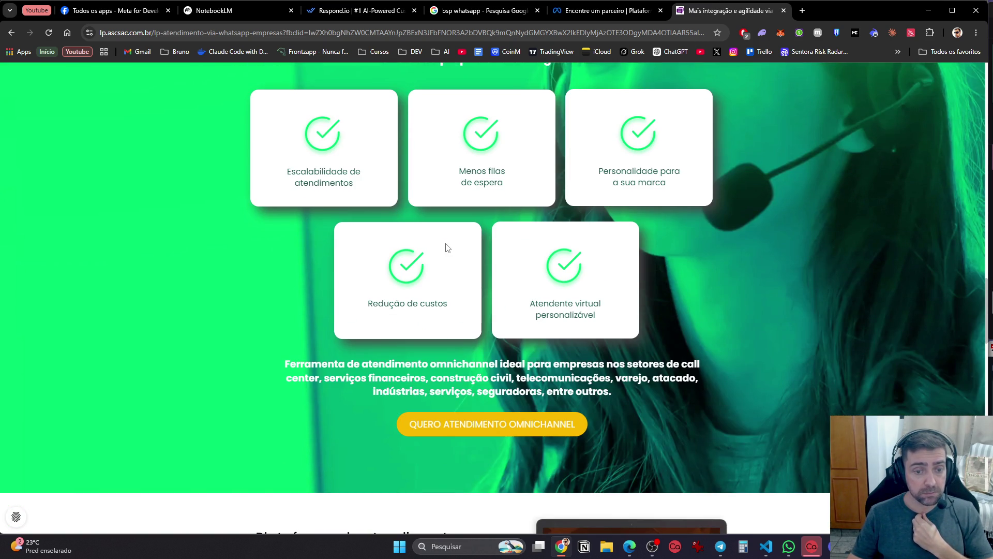
scroll(447, 248, "down", 5)
scroll(451, 256, "down", 3)
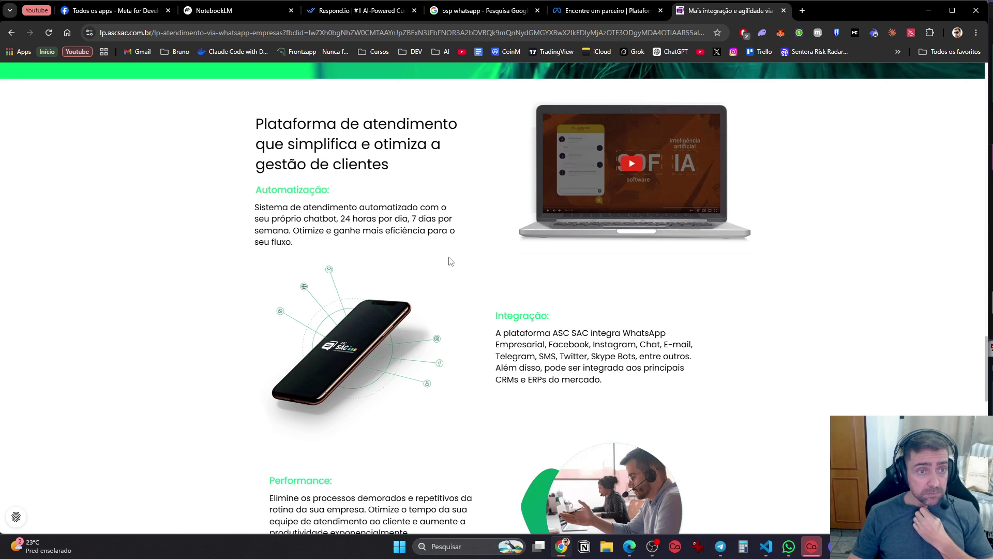
scroll(450, 261, "down", 8)
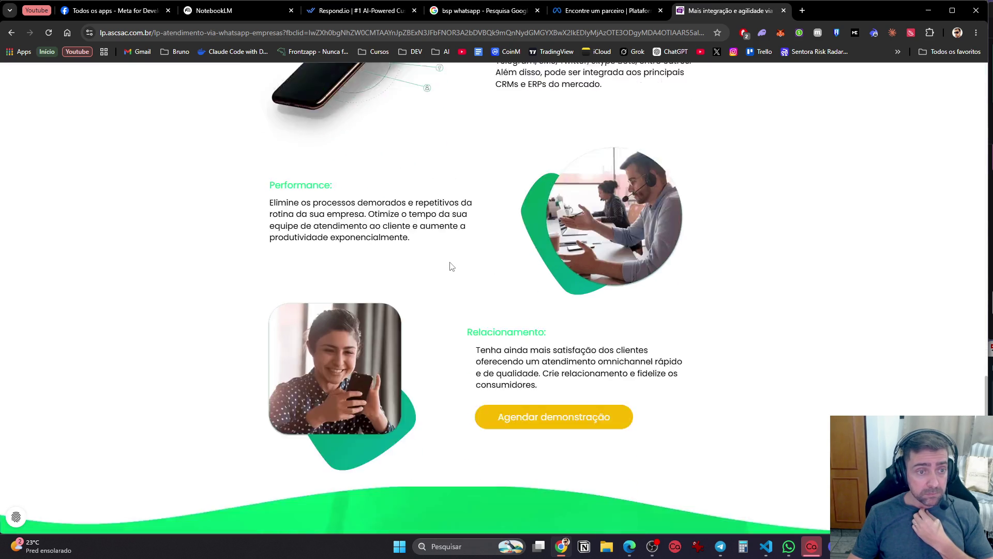
scroll(452, 267, "down", 9)
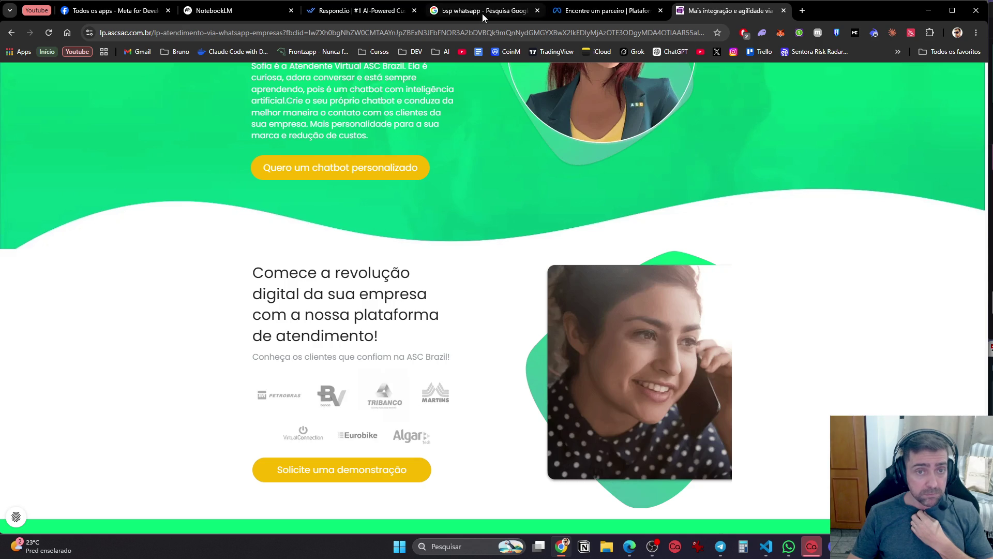
scroll(480, 195, "up", 20)
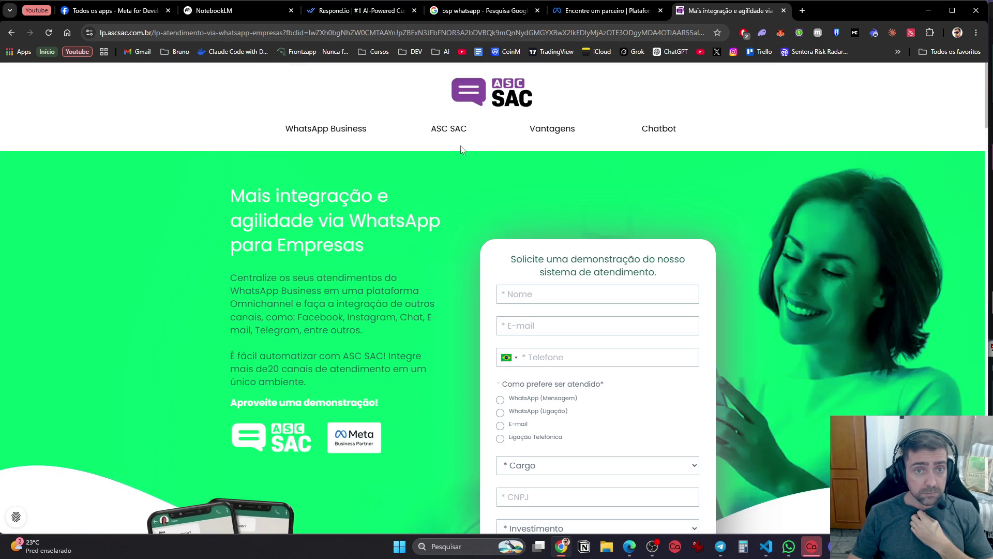
left_click(657, 130)
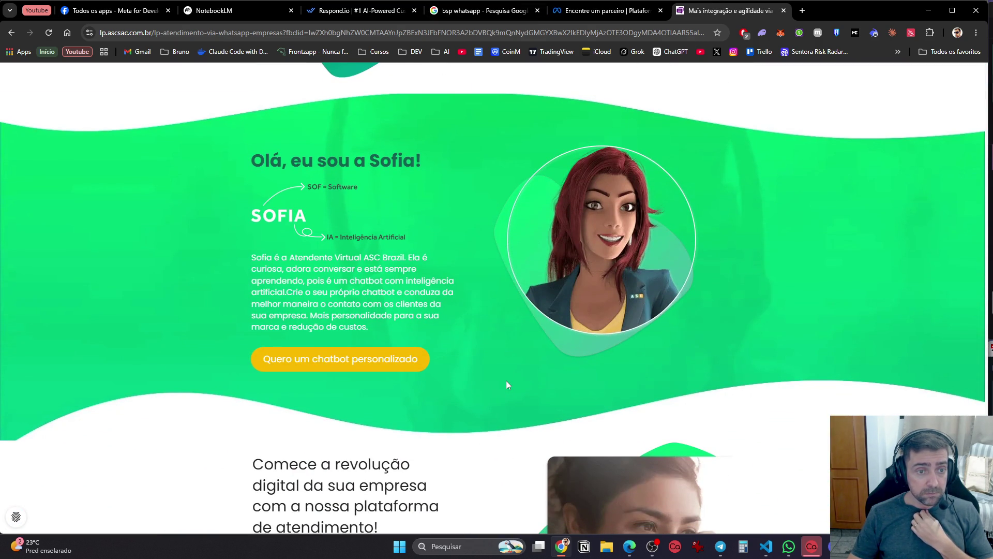
middle_click(506, 380)
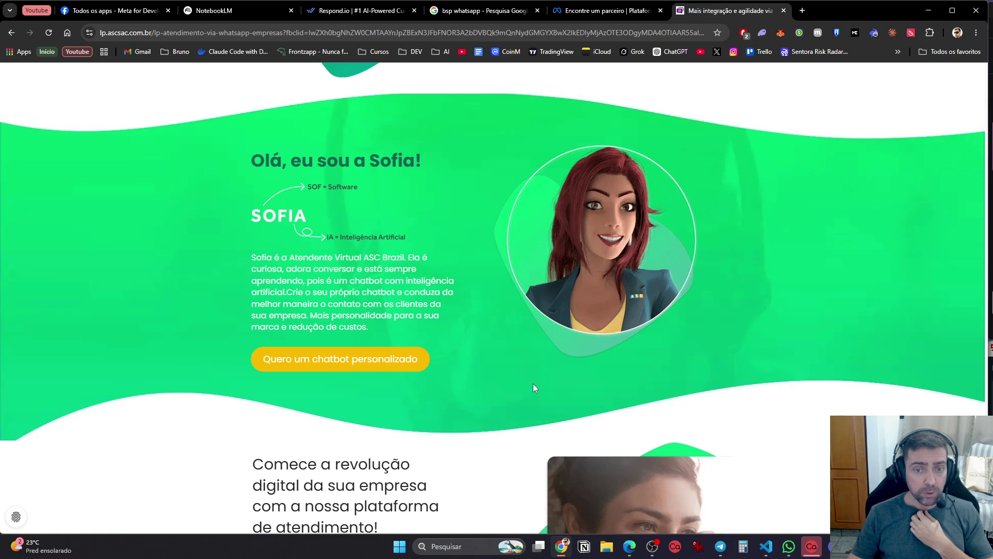
scroll(569, 332, "down", 6)
middle_click(512, 402)
scroll(512, 402, "up", 10)
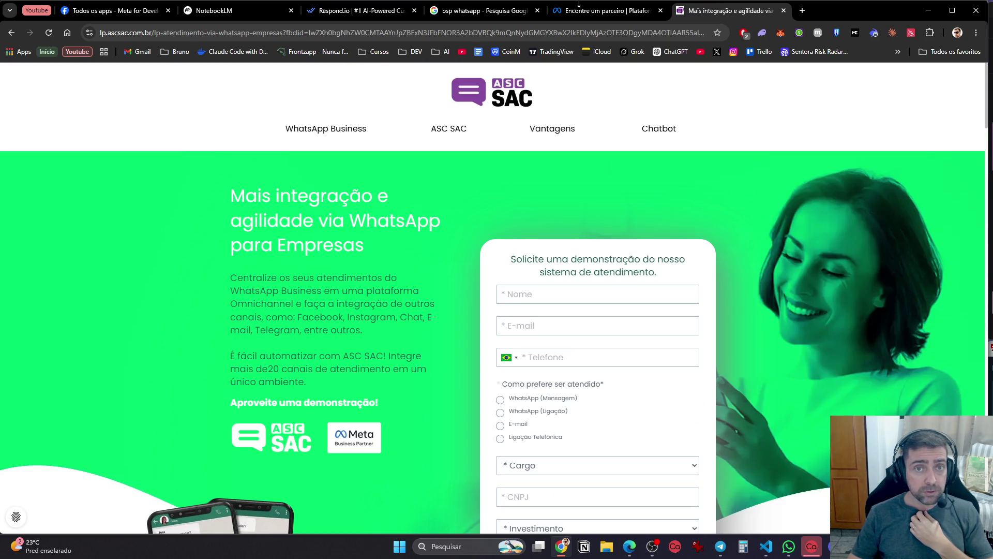
Step: Swap ASC's details for Blip's, play Blip's demo video and follow 'Experimentar Blip'
left_click(585, 15)
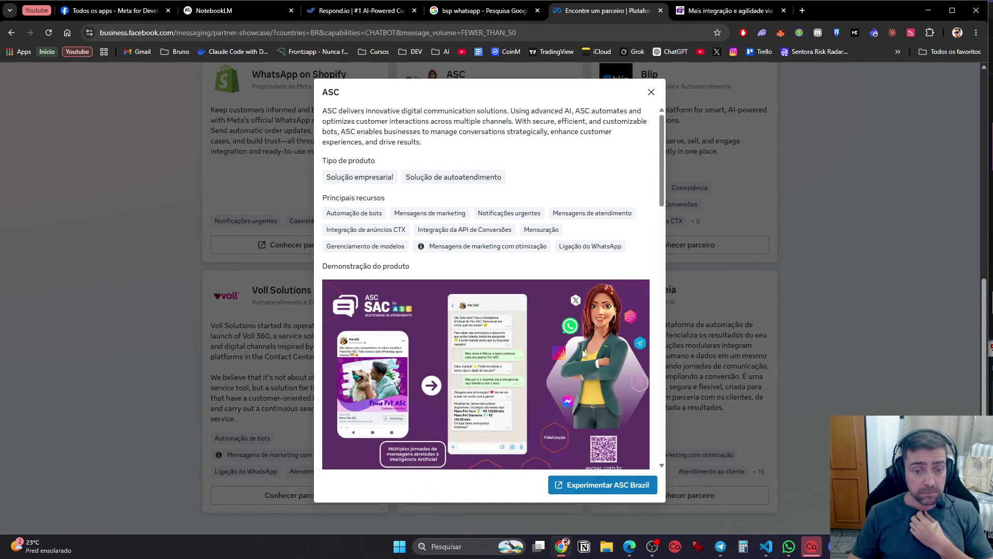
left_click(651, 92)
left_click(664, 243)
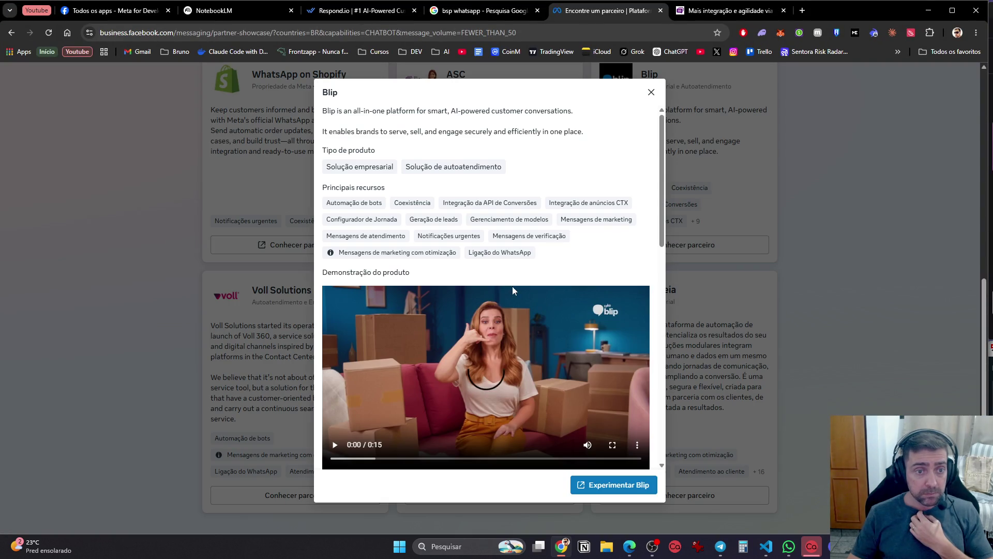
left_click(333, 452)
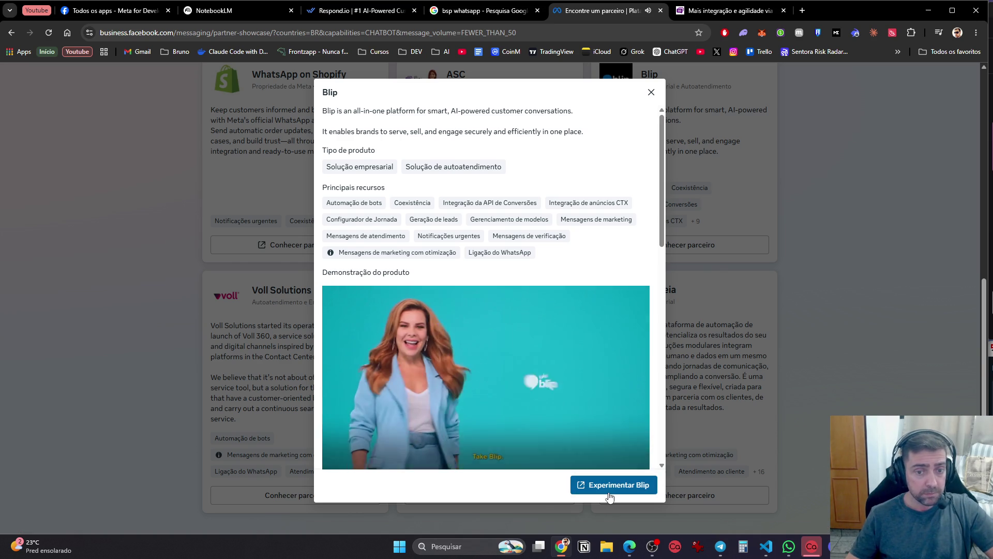
left_click(599, 492)
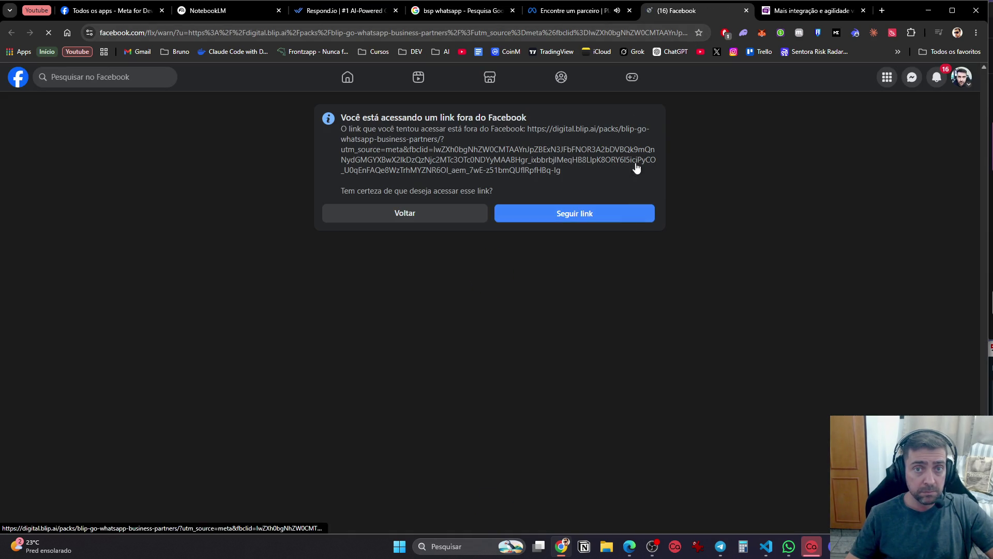
Step: Load the NotificaMe site in the ASC SAC tab, then switch to the Blip Go page
left_click(793, 11)
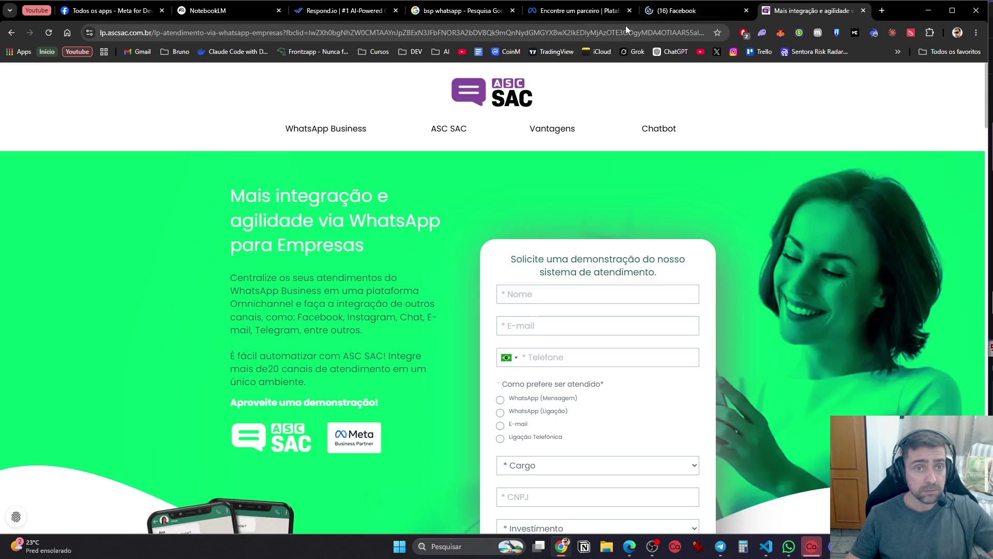
left_click(548, 31)
type("notificame")
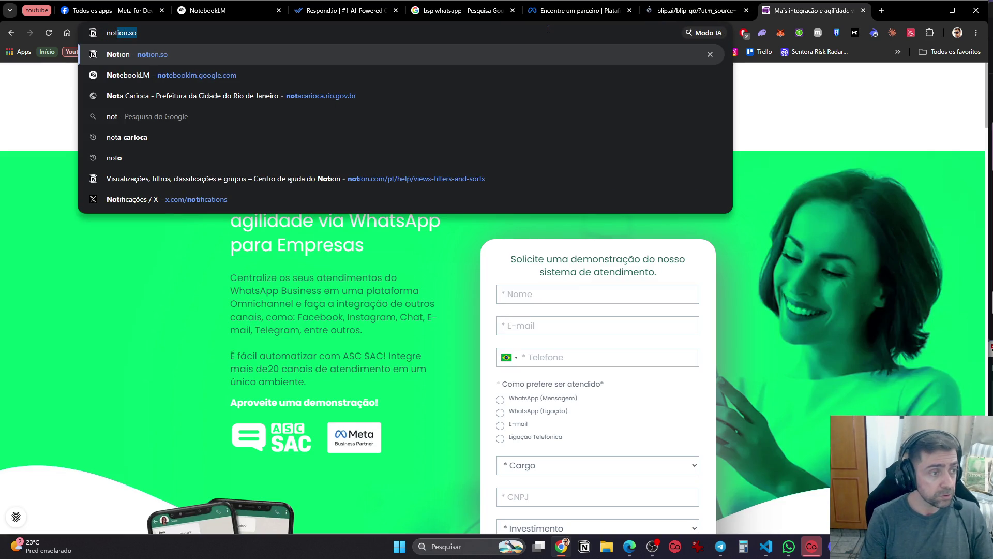
key("Return")
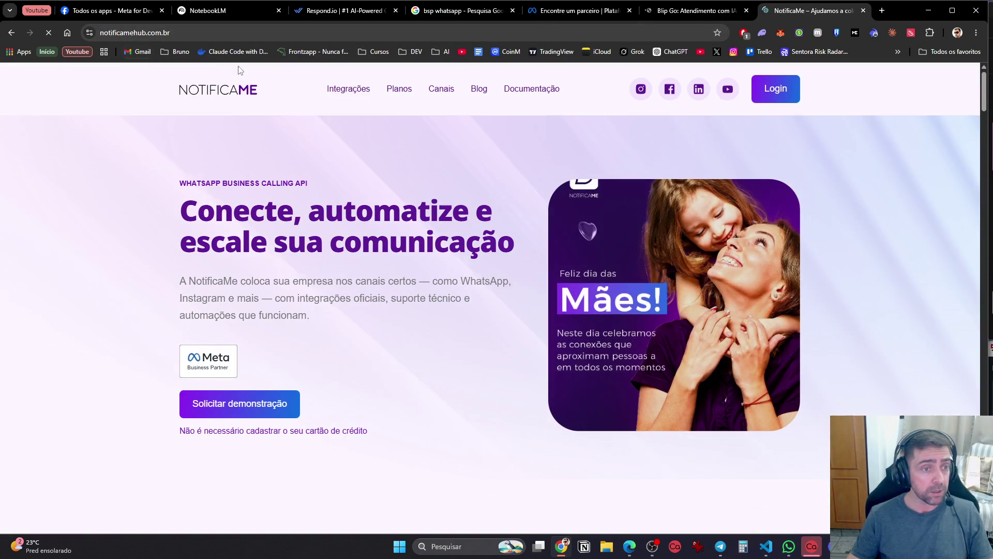
left_click(690, 10)
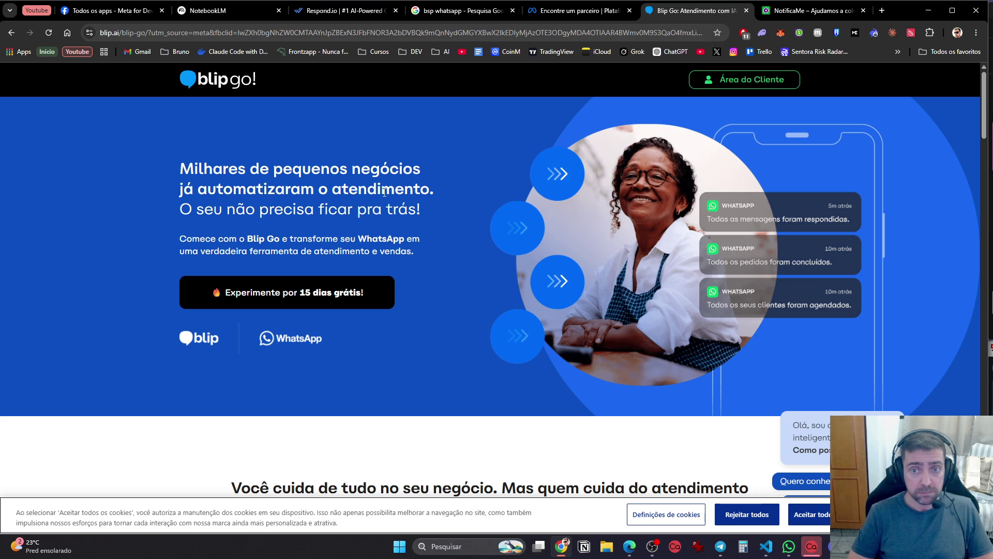
Step: Scroll down to the Blip Go Essencial plan: 15 days free, then R$ 299/month
scroll(561, 333, "down", 2)
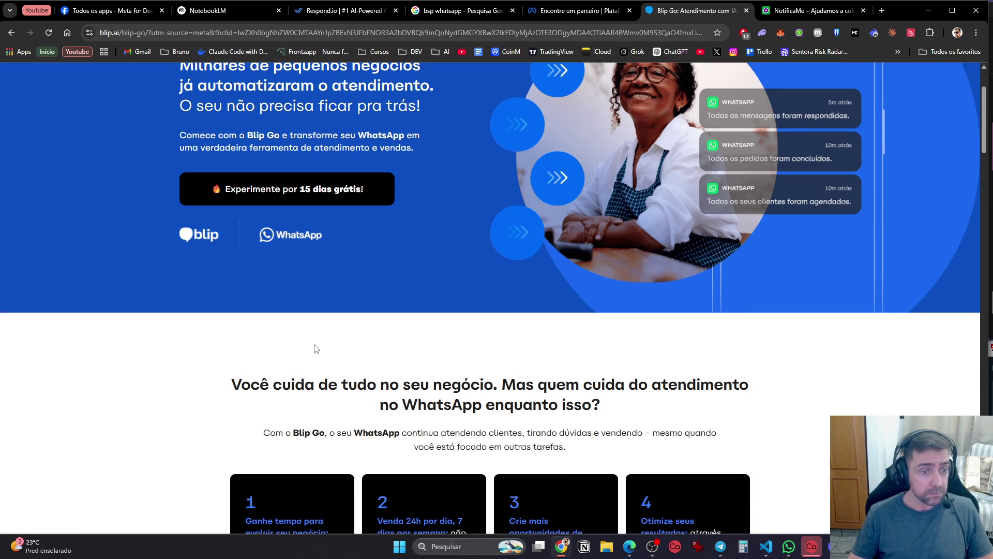
scroll(464, 346, "down", 2)
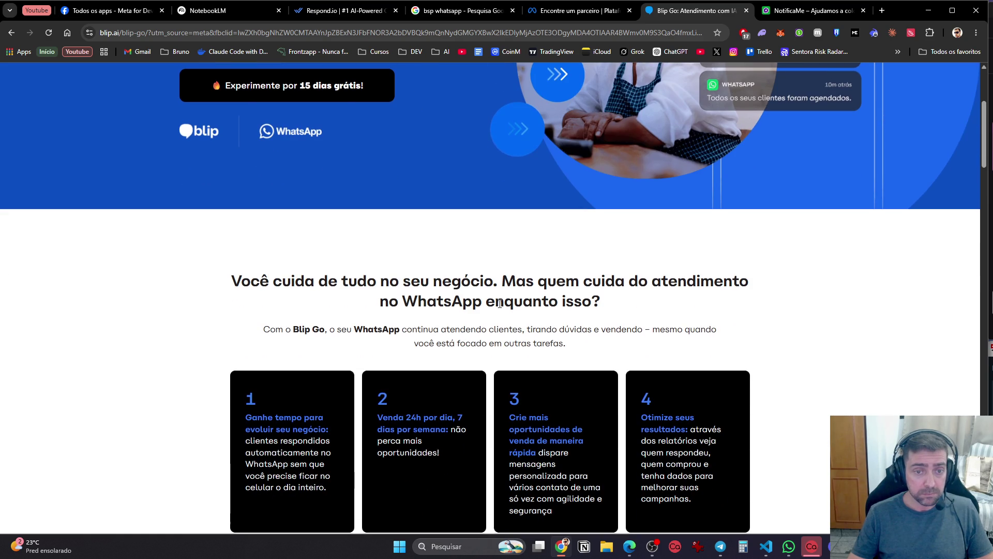
scroll(500, 303, "down", 3)
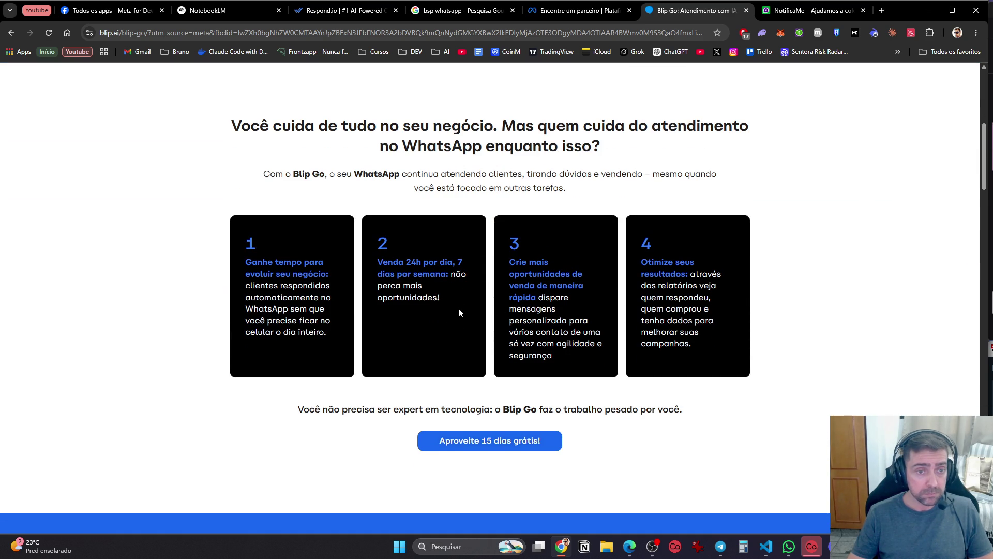
scroll(520, 463, "down", 7)
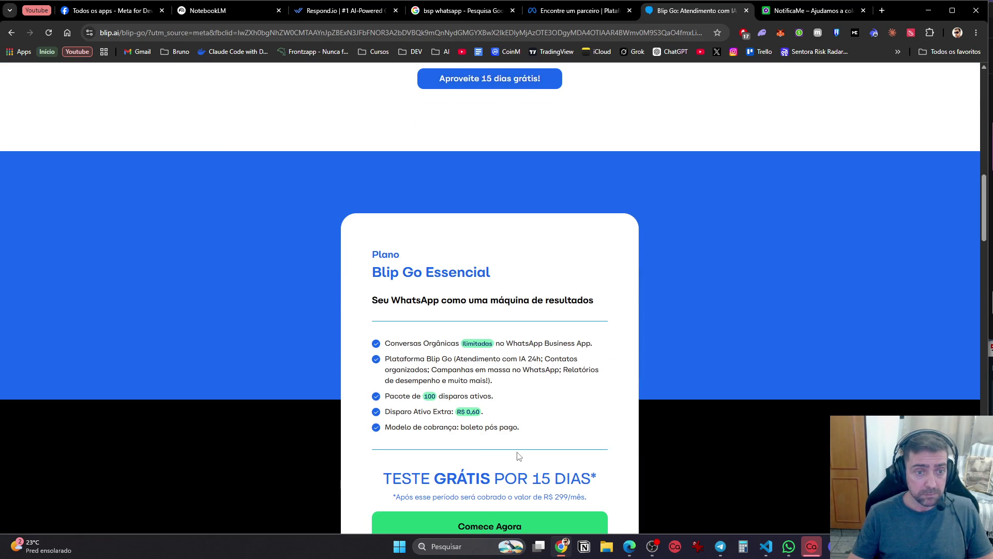
scroll(517, 450, "down", 1)
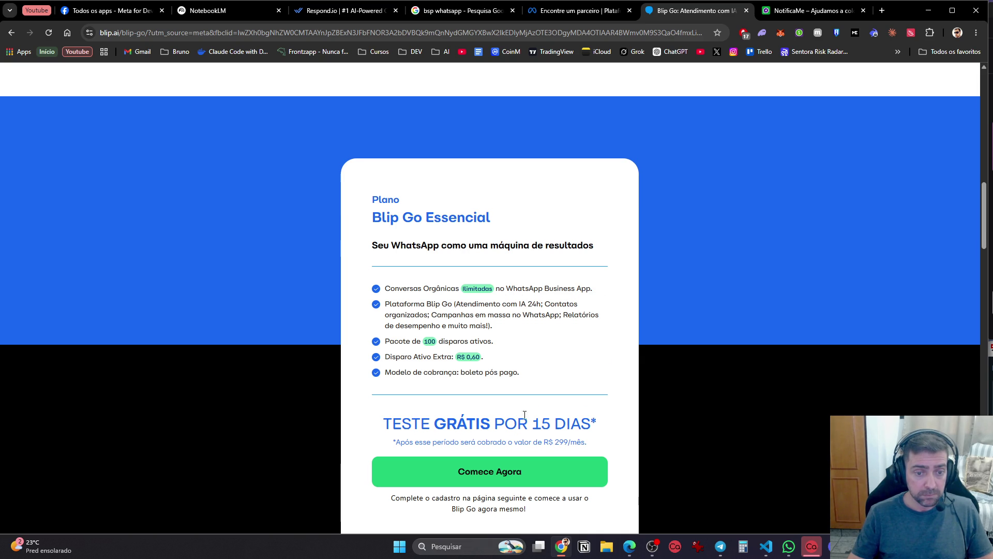
scroll(523, 412, "down", 9)
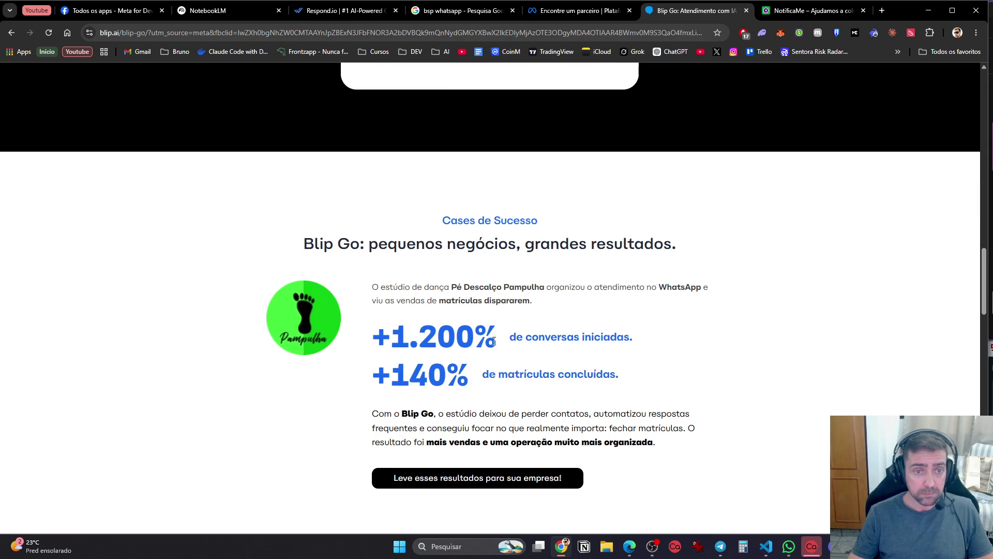
Step: Watch the embedded Blip Go user-experience video, then scroll down to the FAQ section
scroll(492, 337, "down", 6)
scroll(411, 343, "down", 8)
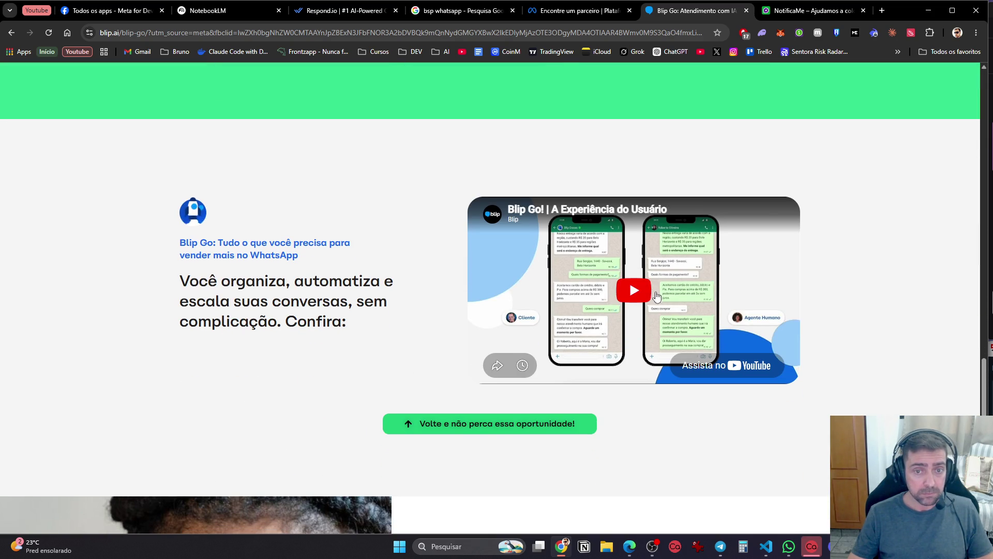
left_click(641, 289)
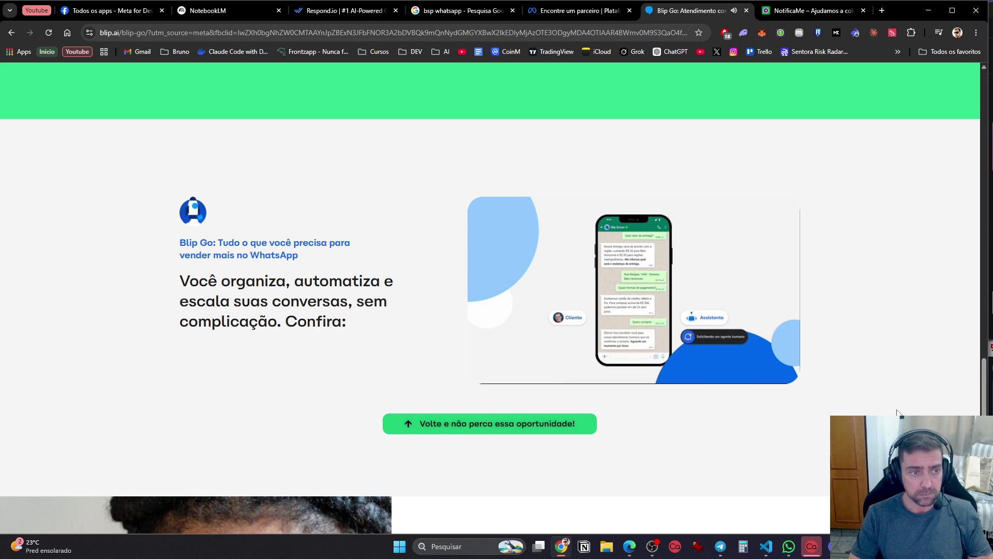
scroll(647, 412, "down", 2)
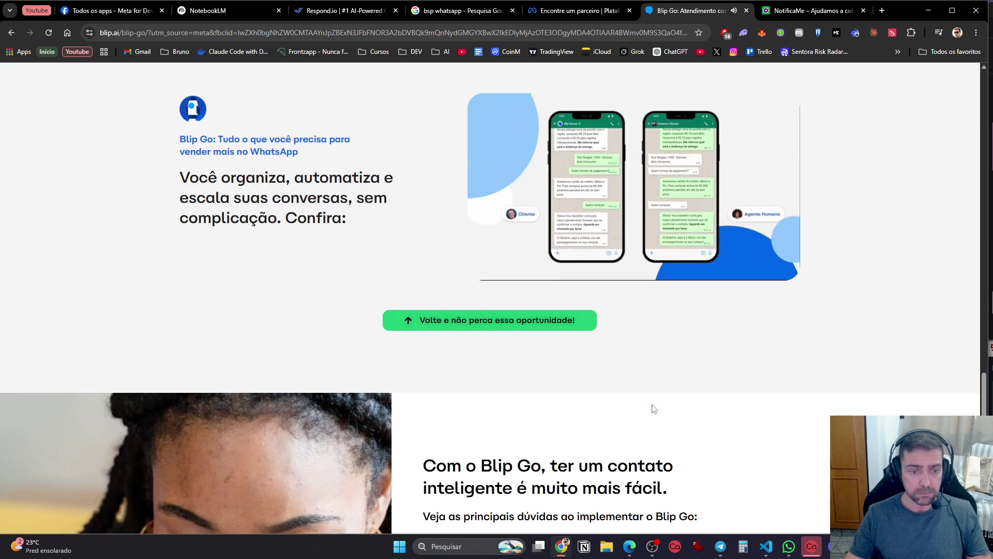
scroll(654, 409, "down", 3)
scroll(550, 338, "down", 3)
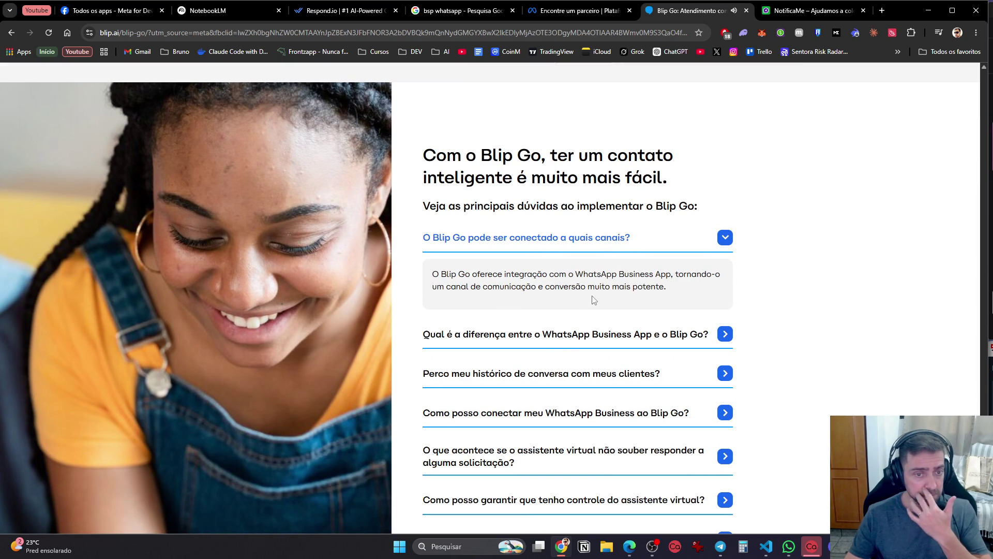
Step: Expand the FAQ 'Qual é a diferença entre o WhatsApp Business App e o Blip Go?' and read on
left_click(619, 341)
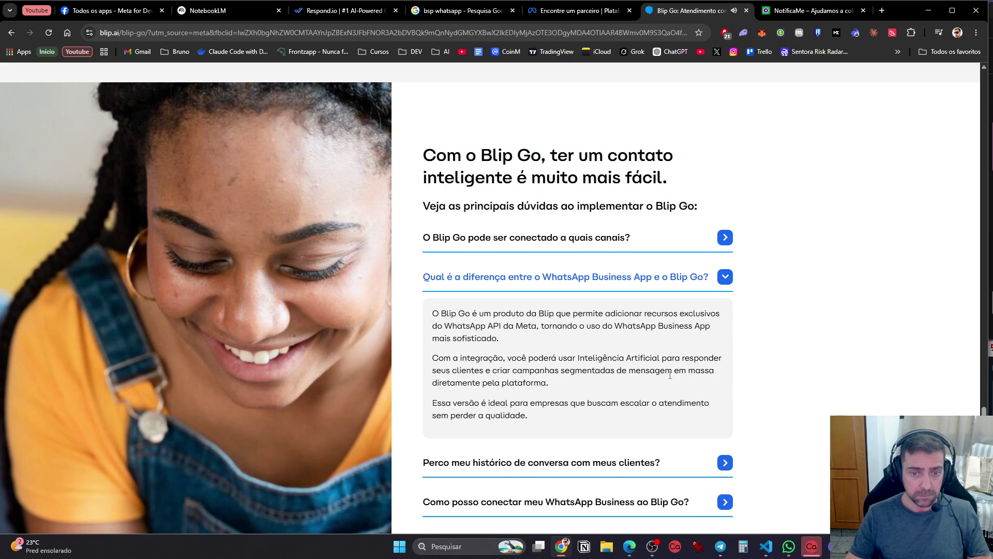
scroll(523, 400, "down", 1)
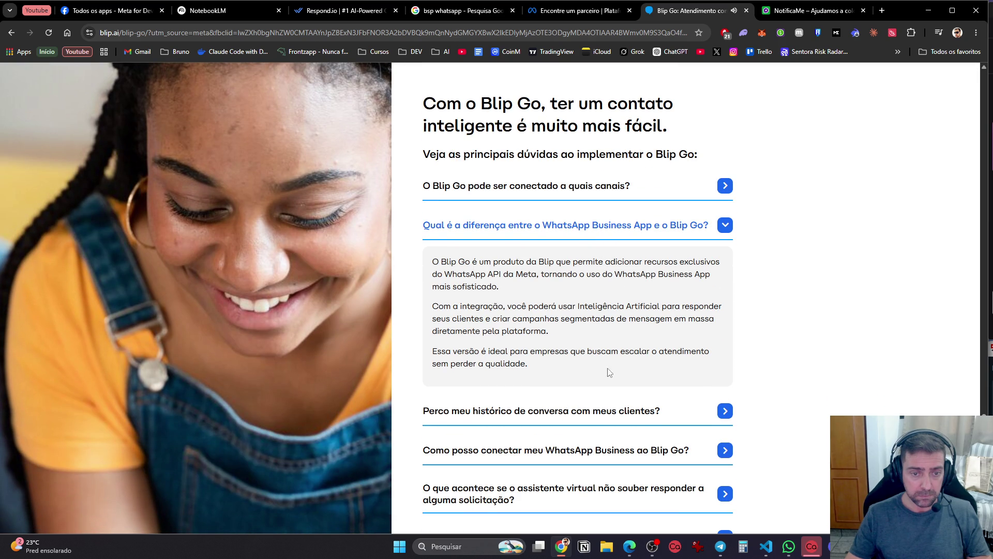
scroll(693, 357, "down", 4)
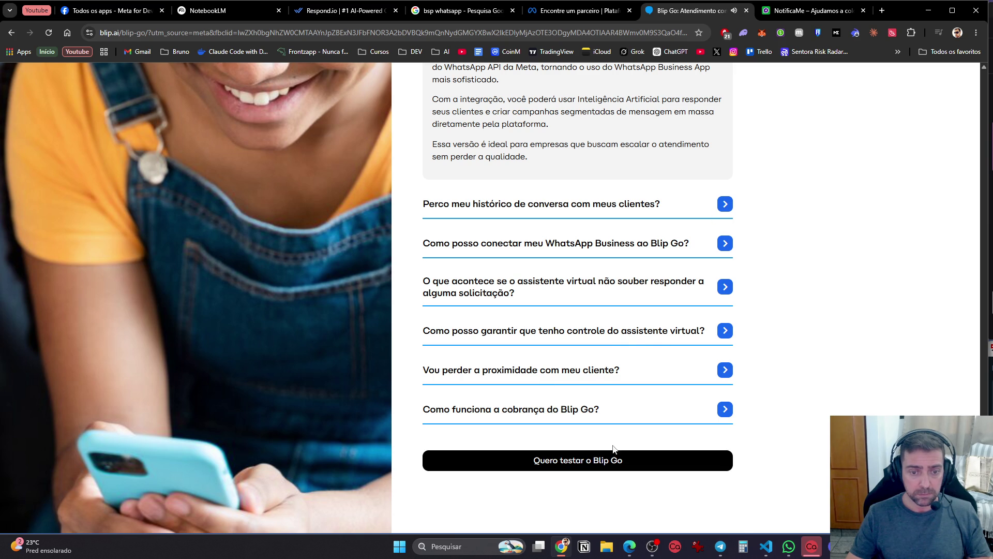
scroll(754, 437, "up", 20)
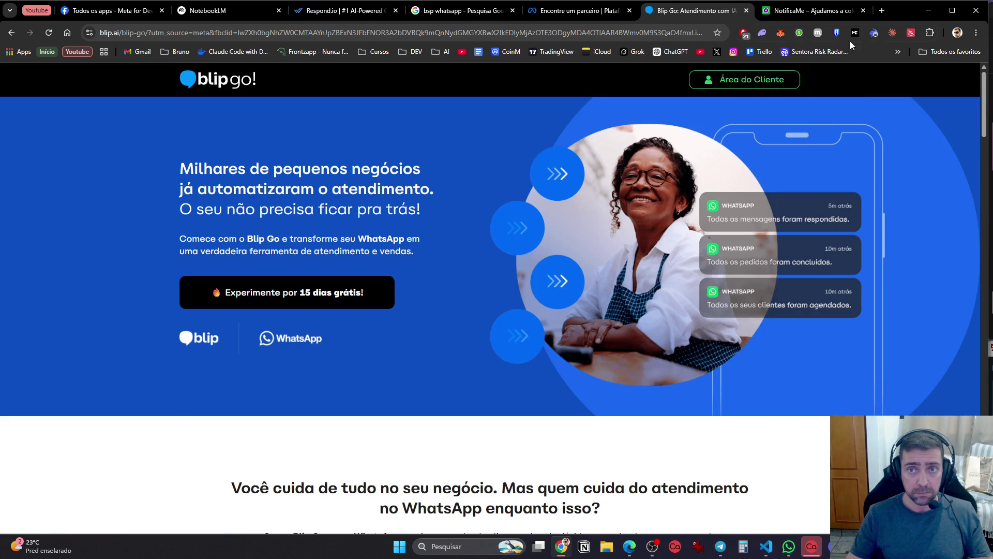
Step: Switch over to the NotificaMe landing page tab
left_click(824, 11)
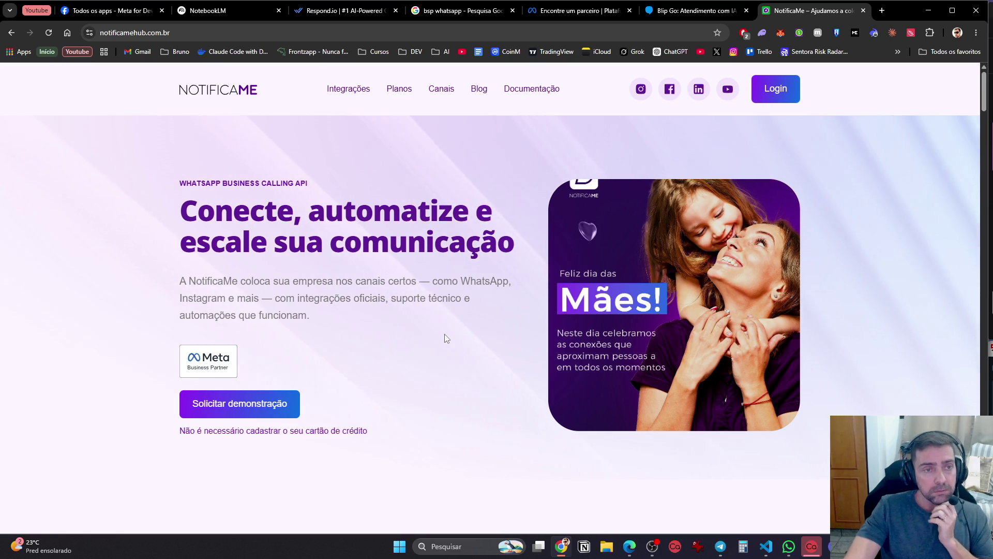
Step: Scroll through NotificaMe's Integrações channels (WhatsApp Business API, Instagram, Telegram, Mercado Livre), then back to the top
scroll(459, 341, "down", 6)
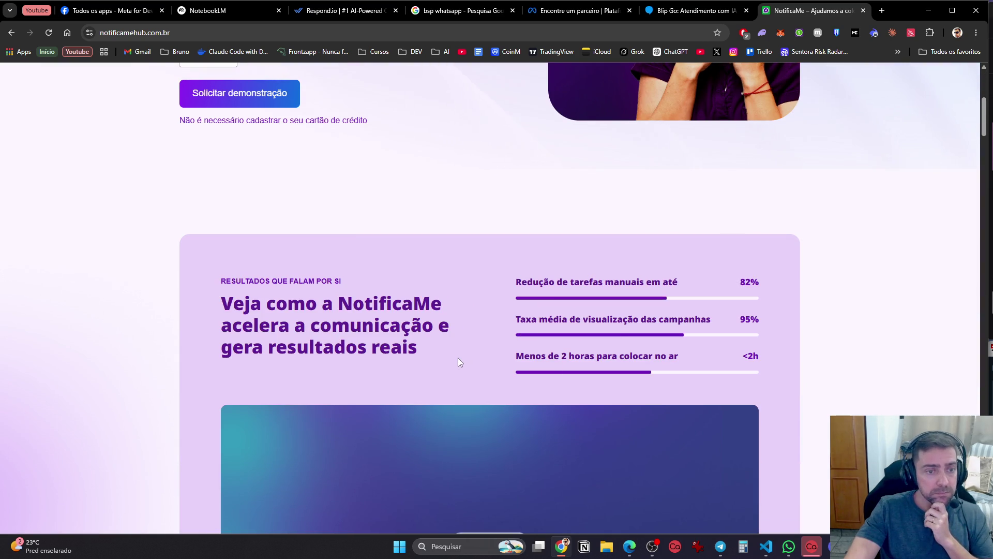
scroll(458, 358, "down", 3)
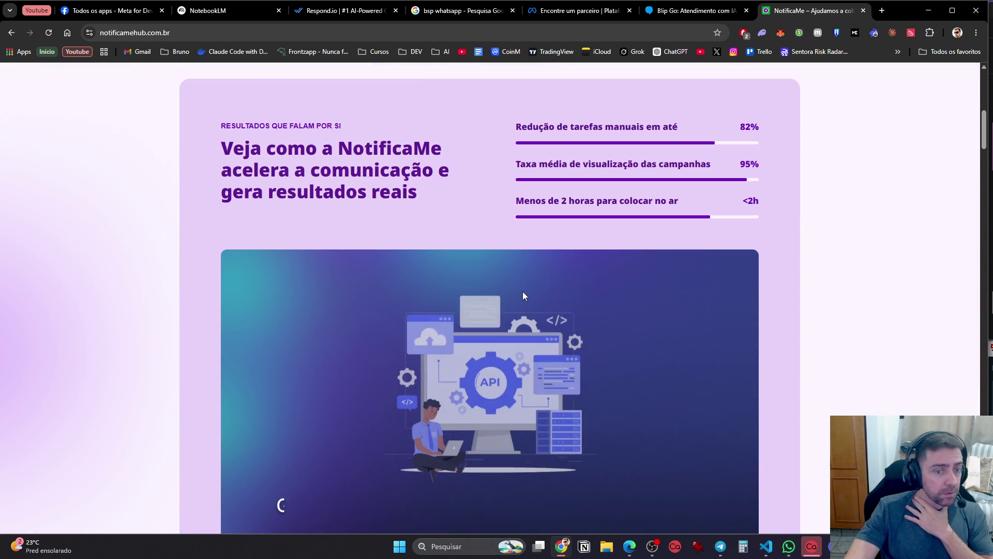
scroll(535, 272, "down", 1)
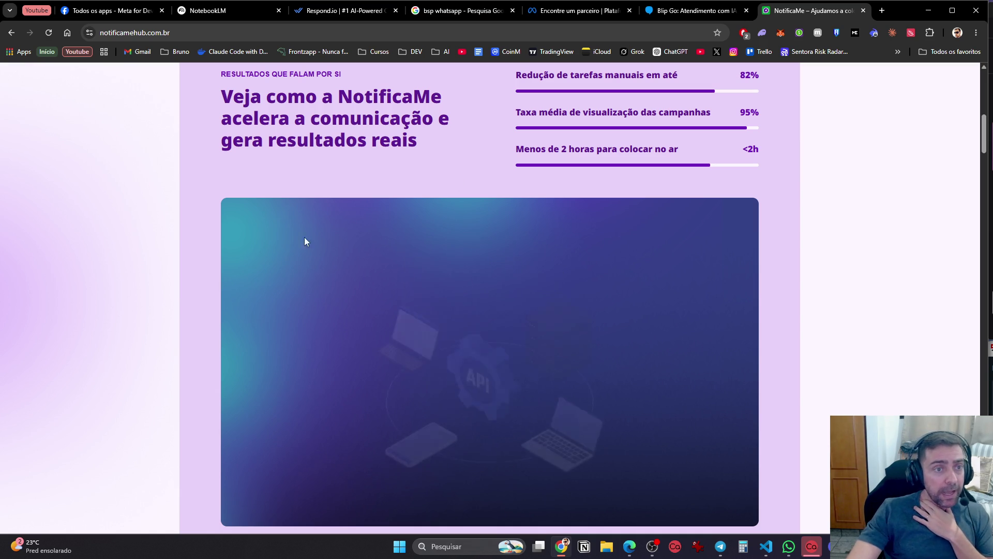
scroll(357, 231, "down", 4)
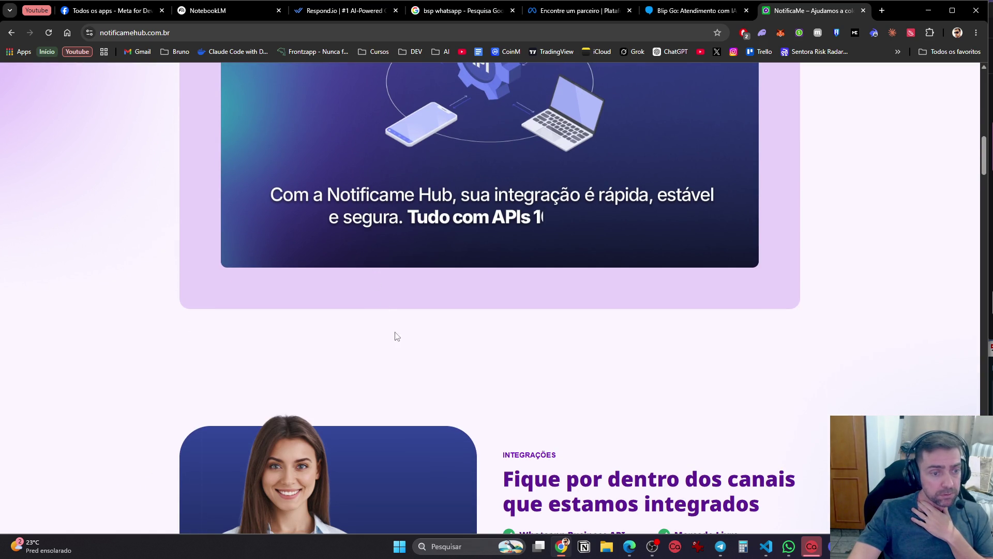
left_click(676, 14)
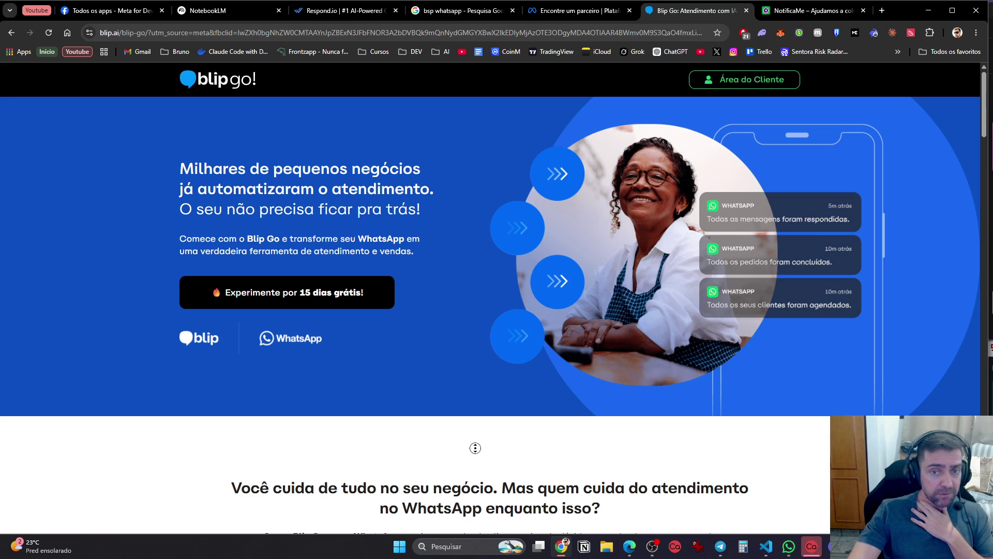
left_click(811, 16)
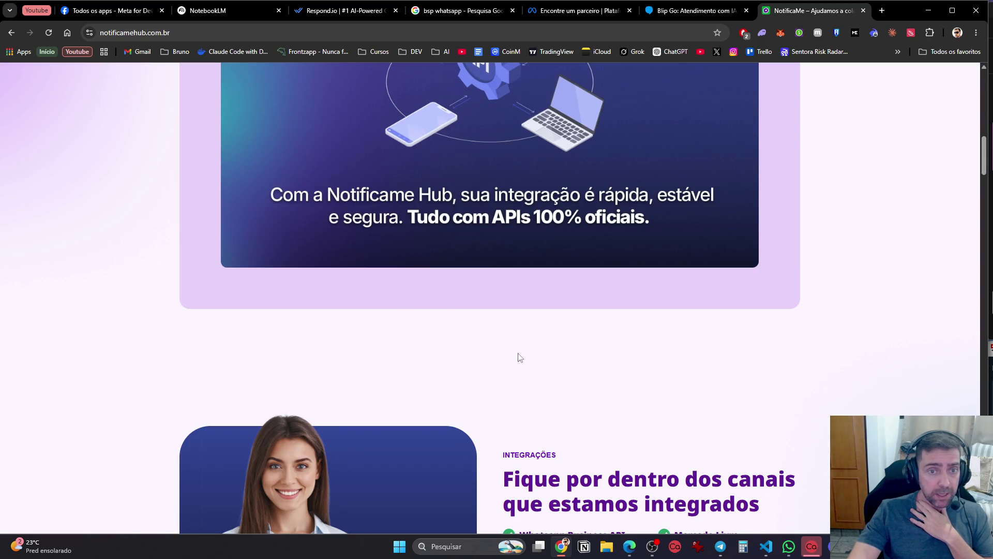
scroll(534, 398, "down", 5)
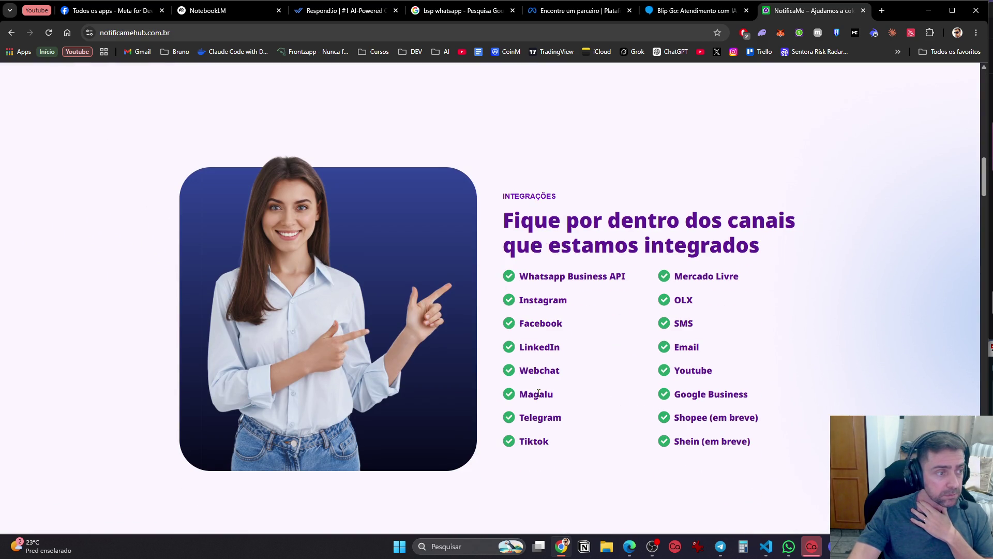
scroll(535, 369, "up", 6)
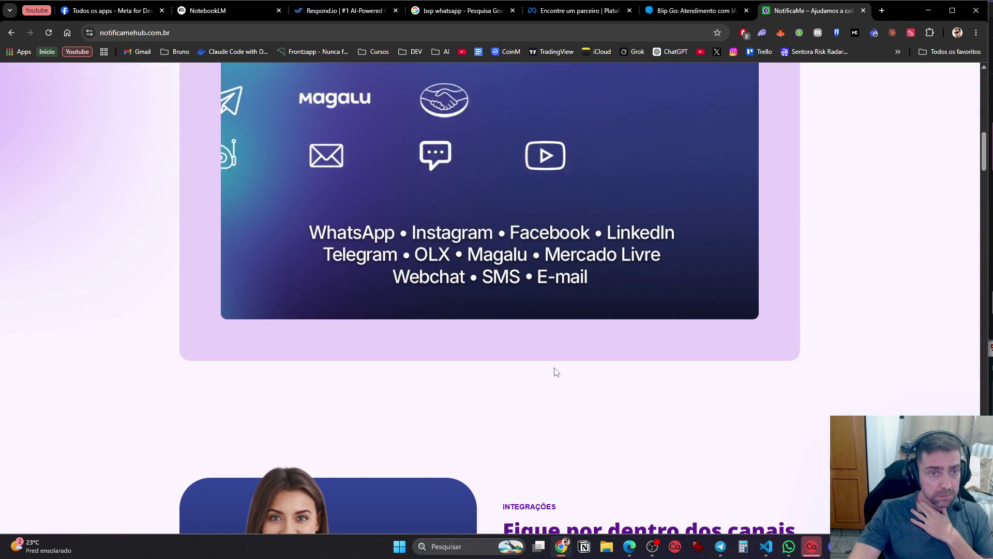
scroll(554, 382, "up", 10)
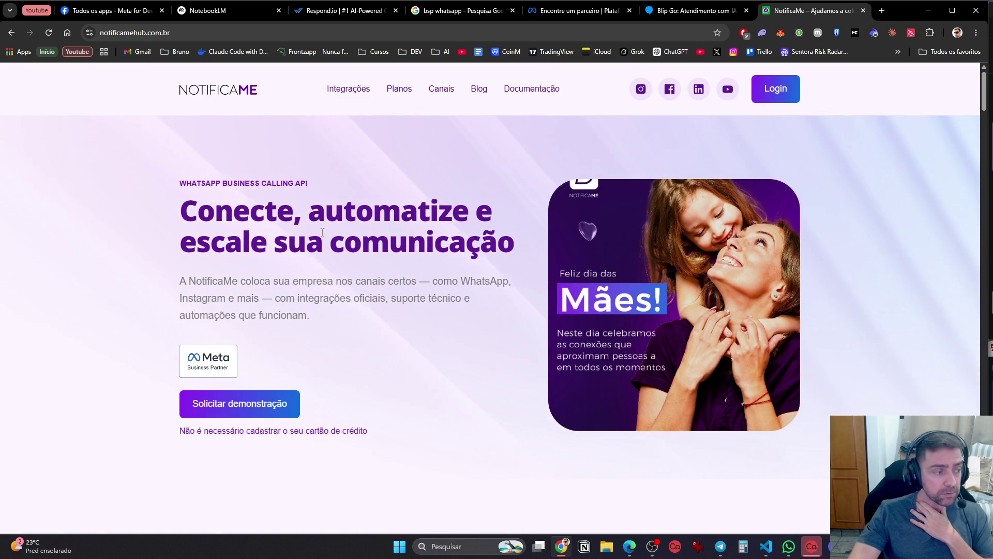
key("alt+Tab")
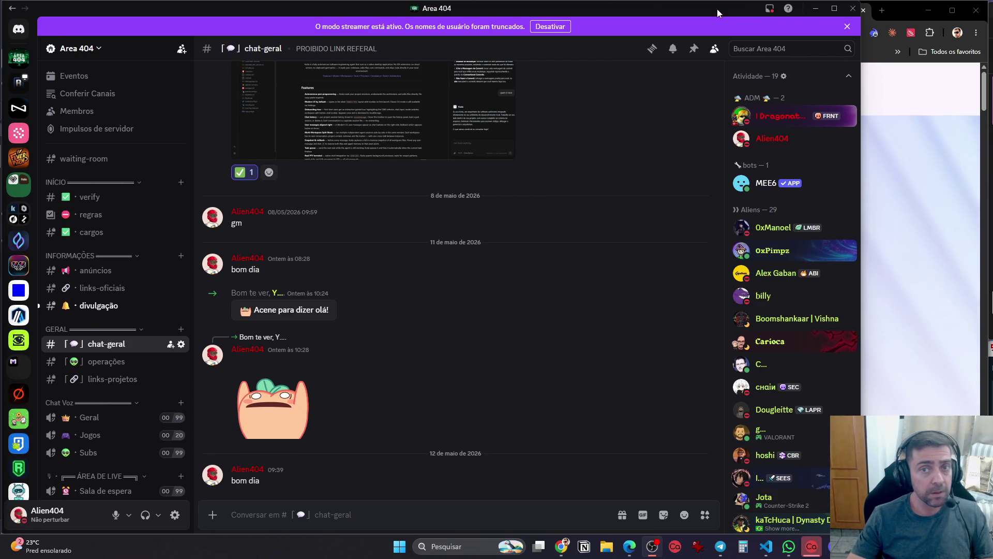
Step: Request a NotificaMe demo in the WhatsApp app, prefilled with 'Olá vim do Site'
left_click(815, 9)
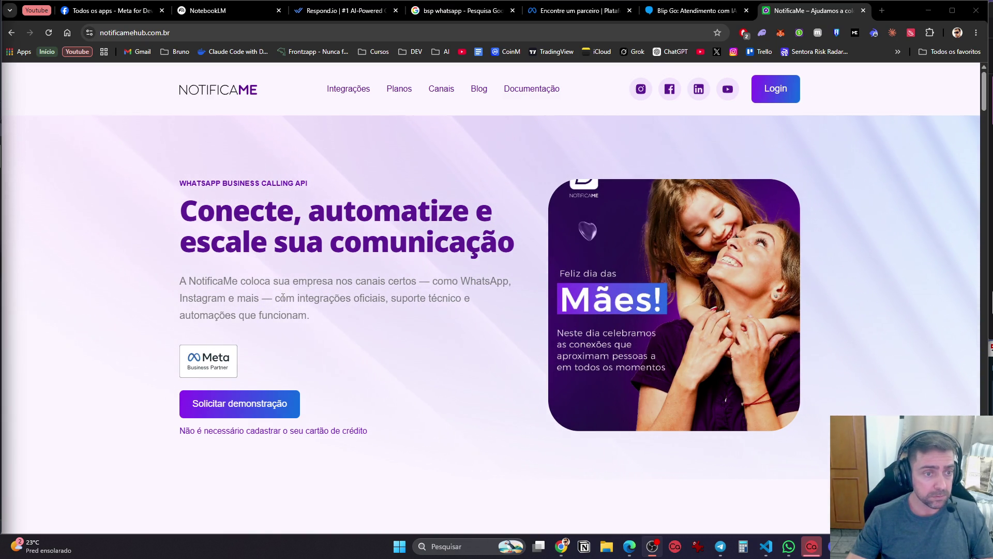
left_click(267, 413)
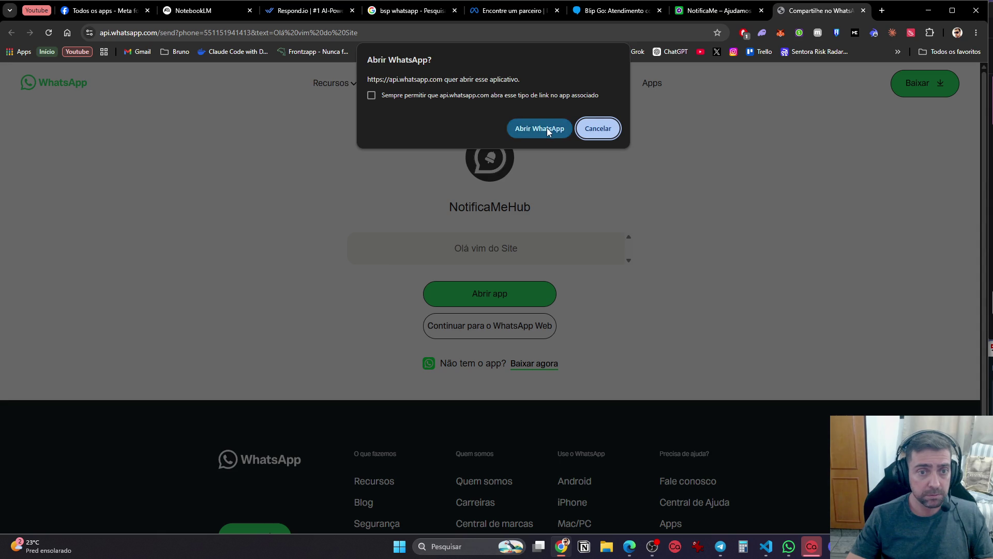
left_click(548, 128)
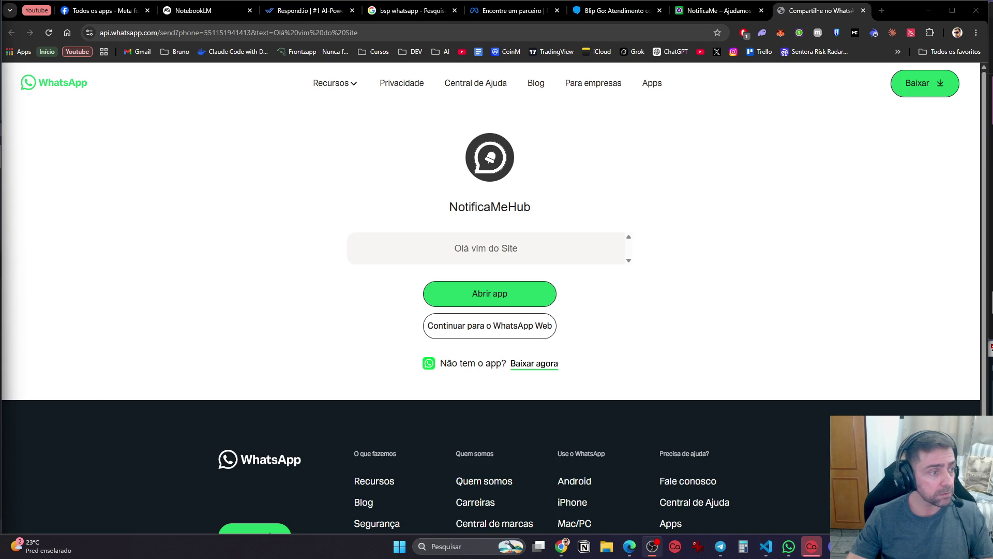
Step: Minimize Discord and close the Compartilhe no WhatsApp tab
mouse_move(835, 546)
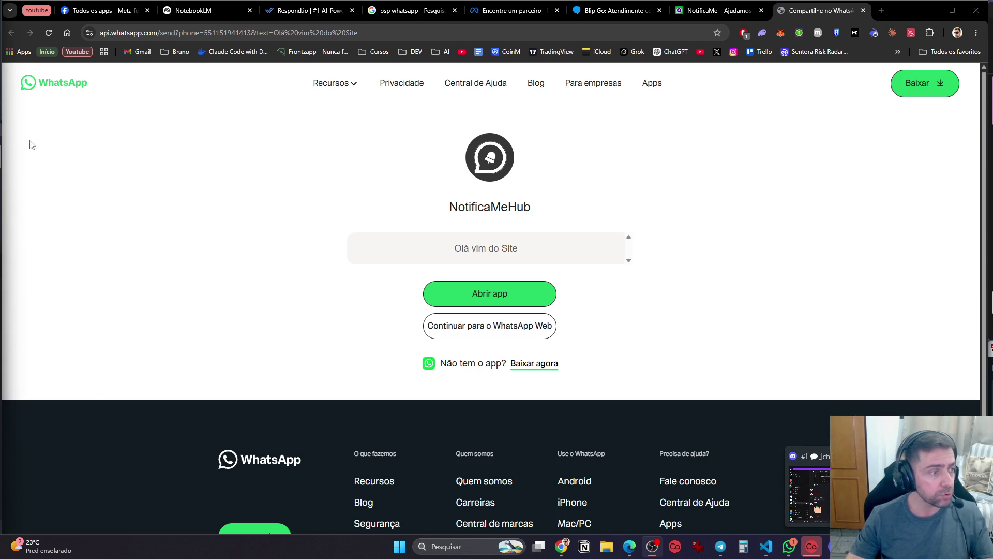
left_click(835, 547)
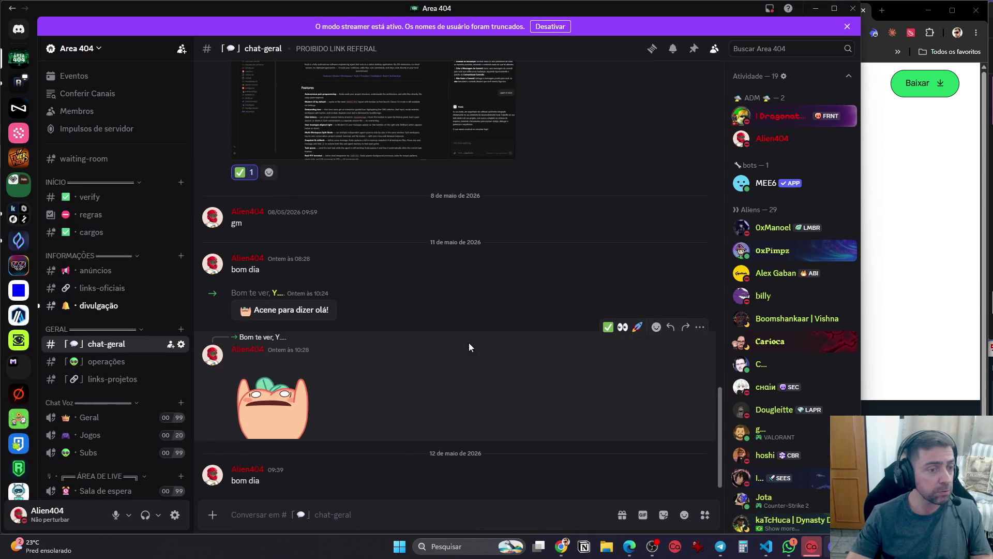
left_click(835, 547)
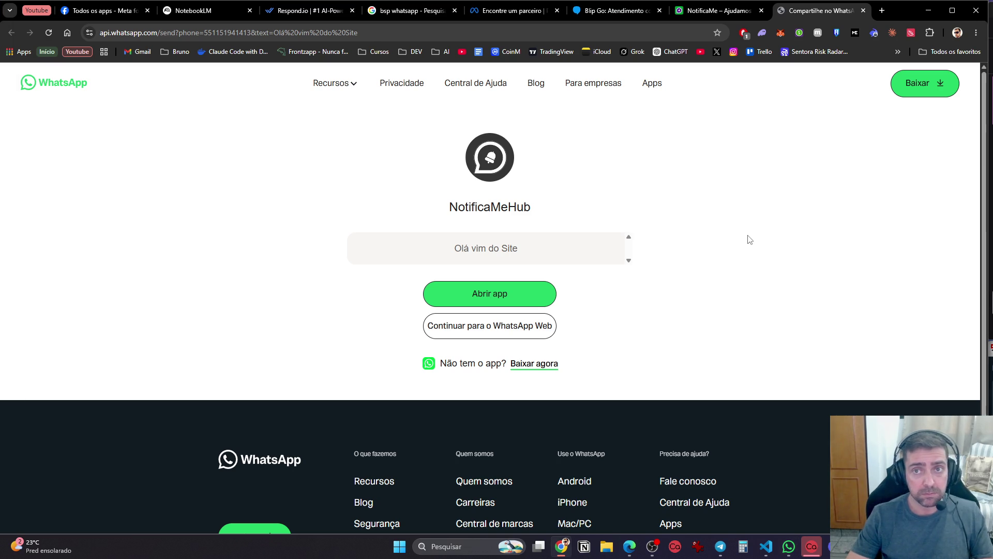
key("ctrl+w")
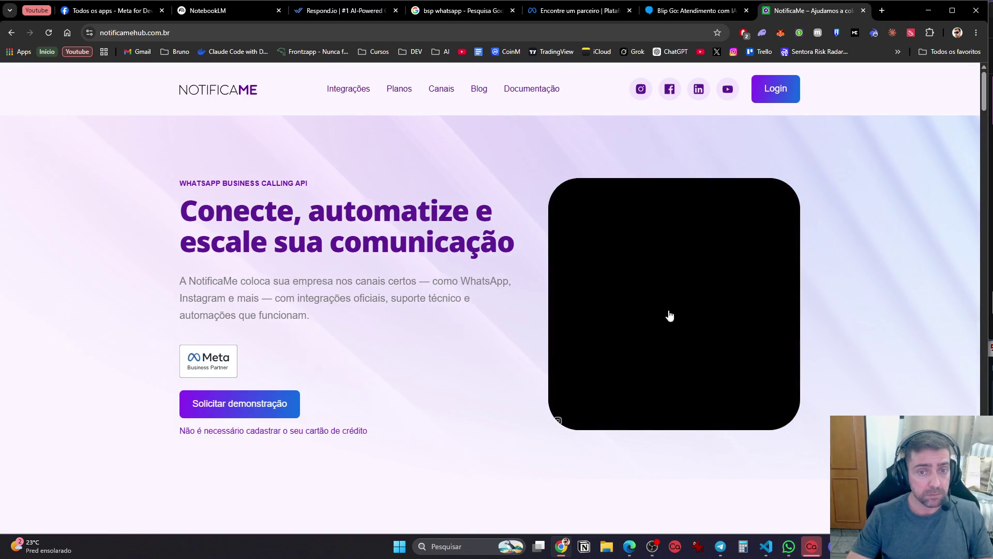
Step: From Integrações, scroll through Novidade, Segurança e transparência and Parceria de peso, then jump to Planos
left_click(348, 89)
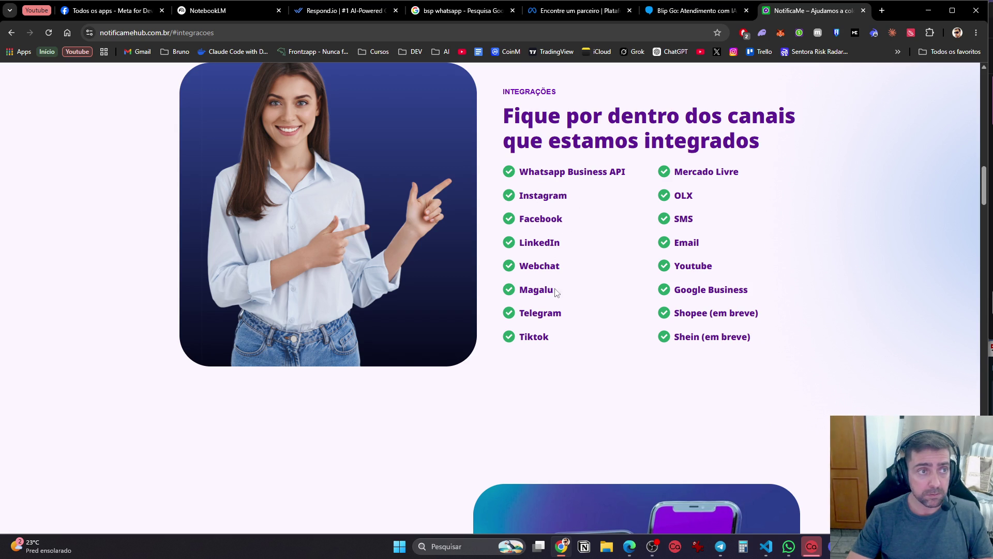
scroll(602, 392, "down", 5)
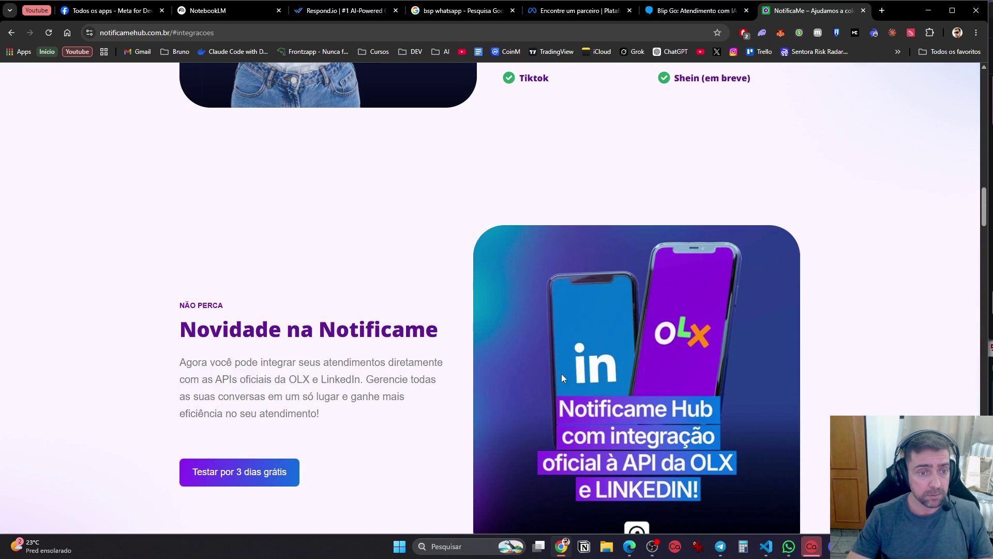
scroll(324, 382, "down", 9)
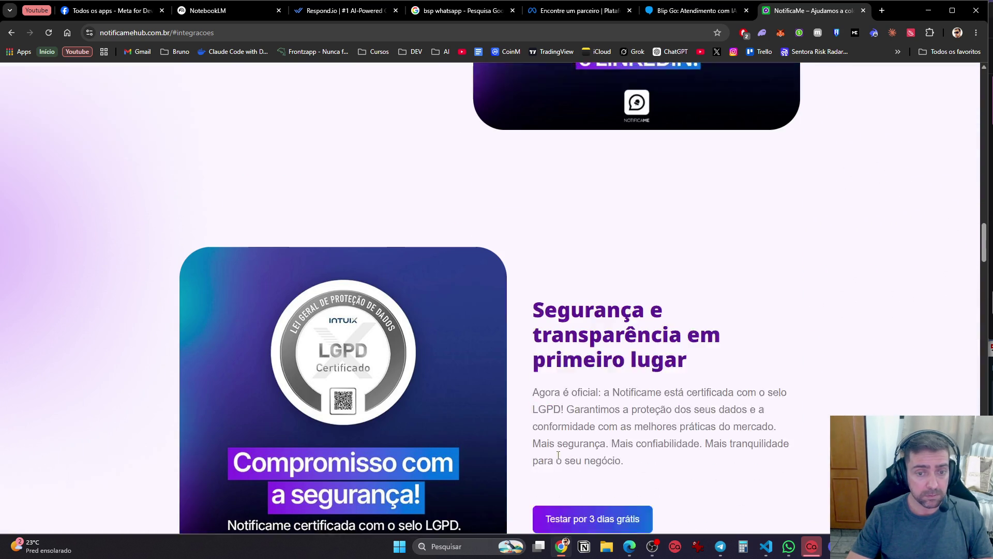
scroll(630, 418, "down", 3)
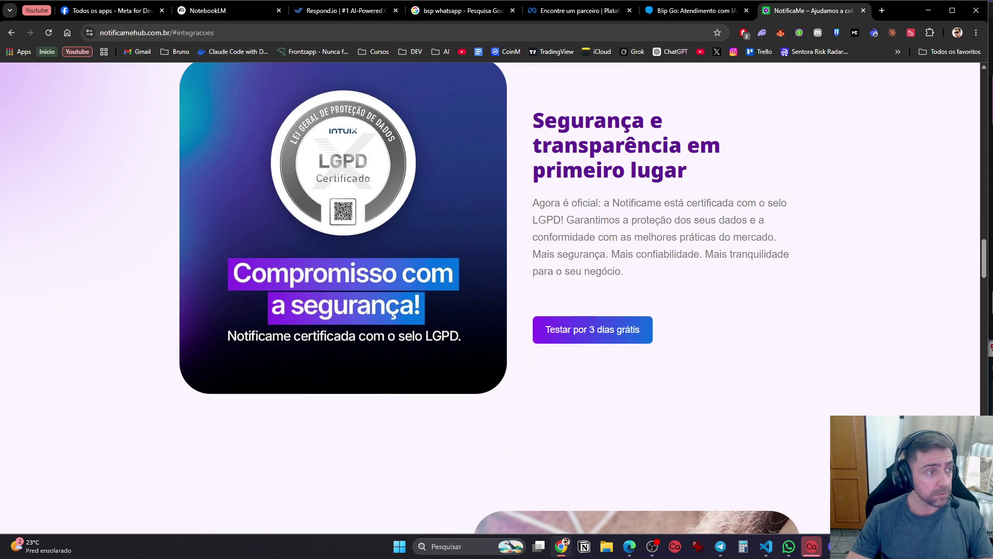
key("alt+Tab")
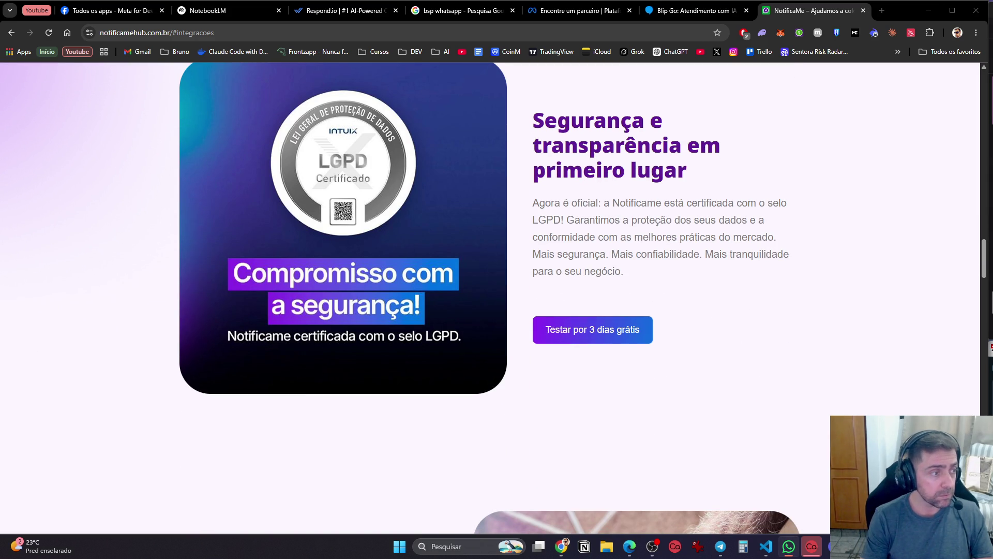
scroll(508, 294, "down", 7)
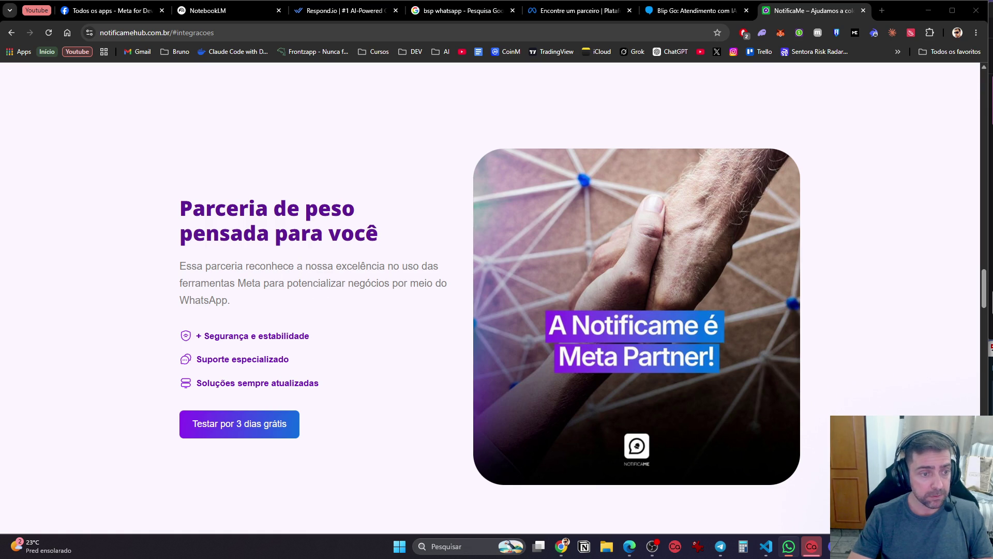
scroll(813, 238, "up", 15)
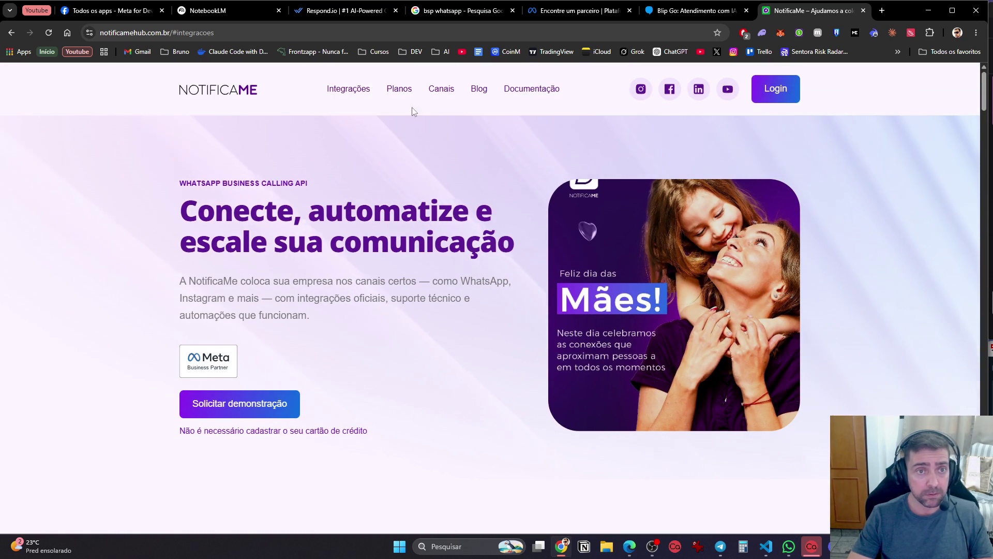
left_click(408, 87)
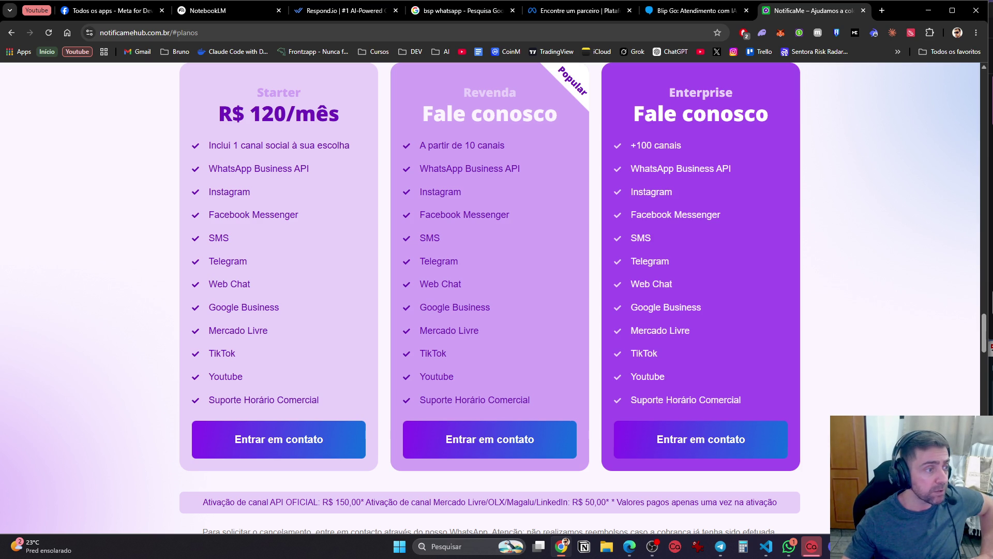
Step: Review the Starter R$ 120/mês, Revenda and Enterprise plans, then bring Discord forward
key("alt+Tab")
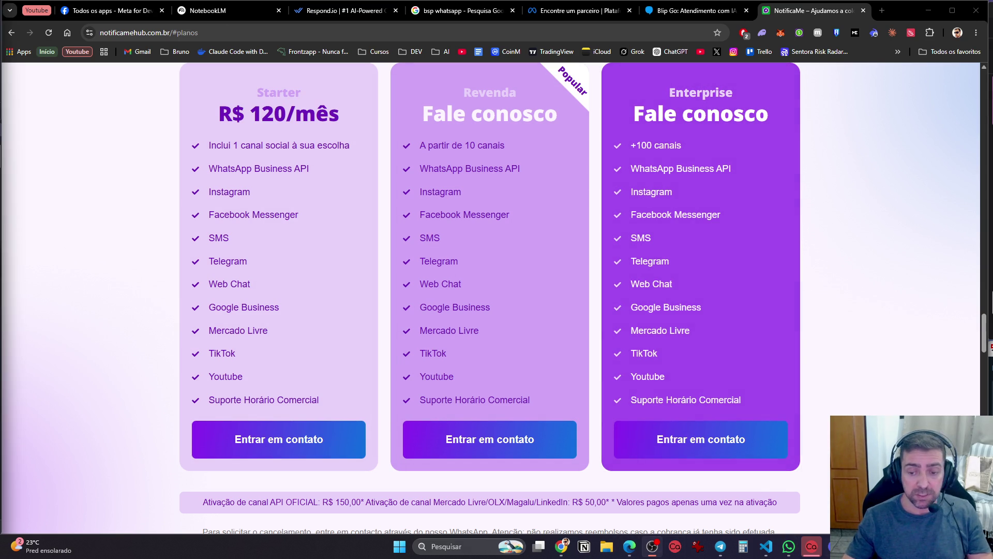
left_click(835, 547)
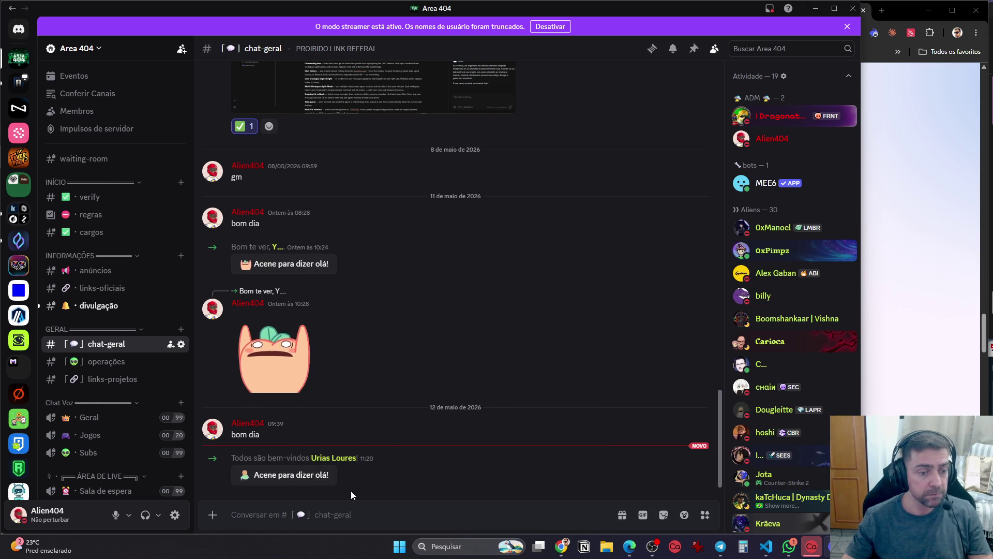
Step: Post 'salve' in Discord's chat-geral channel and return to the NotificaMe pricing page
type("salve")
key("Return")
key("alt+Tab")
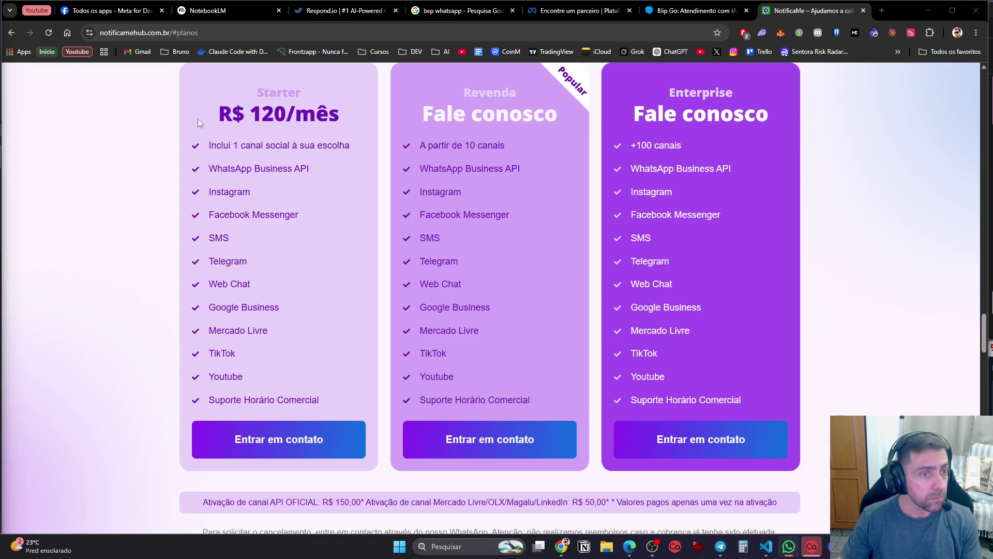
Step: Open NotificaMe's Documentação in its own tab, showing the Apresentação overview
left_click(151, 95)
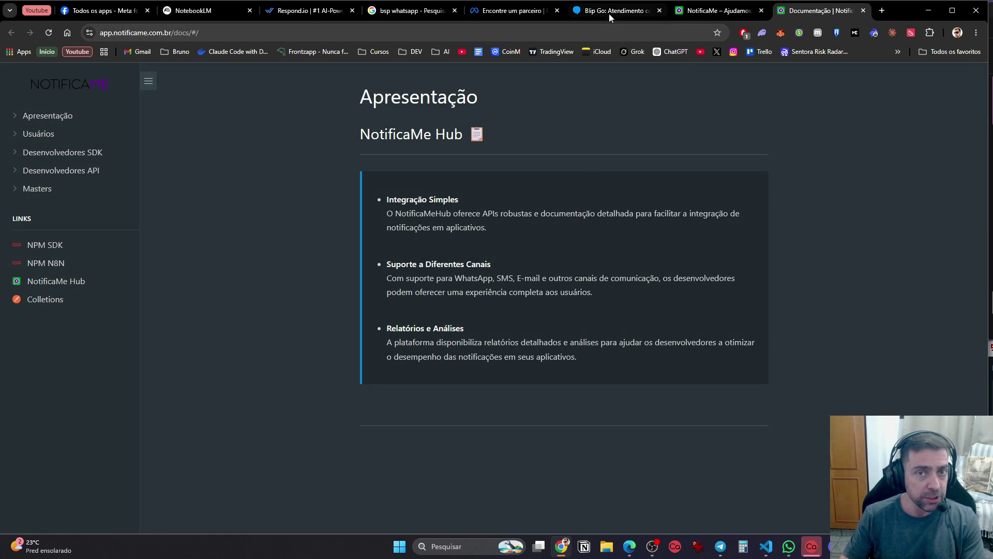
left_click(720, 10)
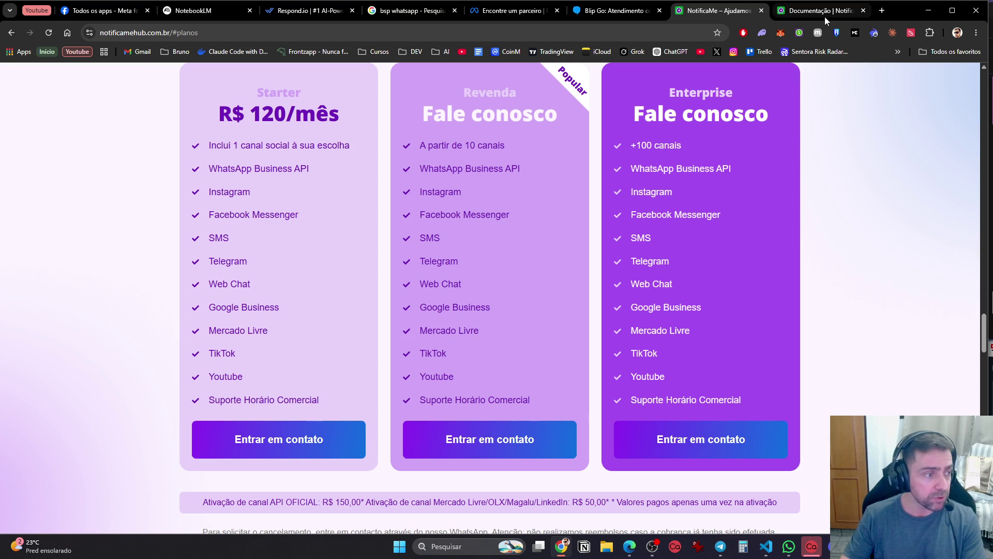
left_click(826, 18)
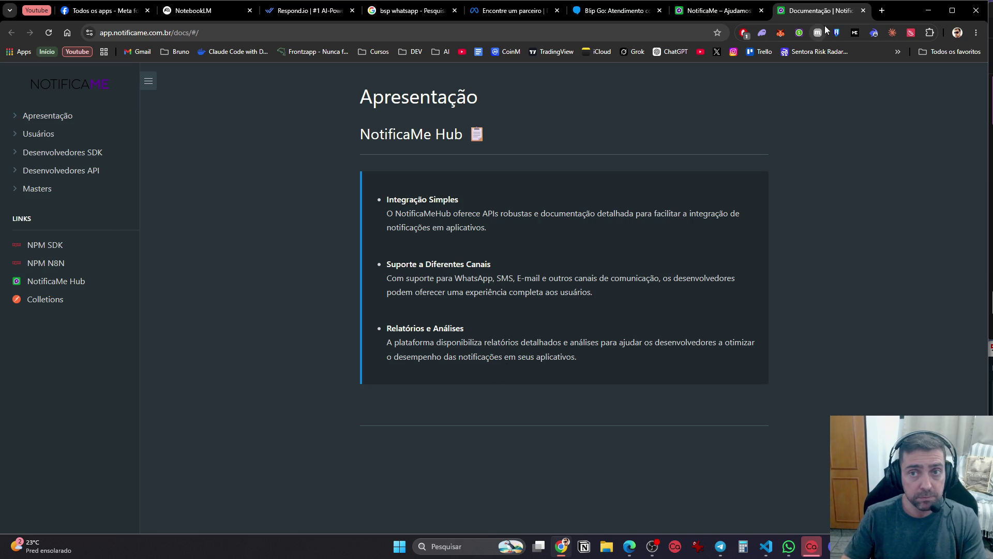
Step: Search Google for 'twillo' in a new tab
left_click(879, 11)
type("twillo")
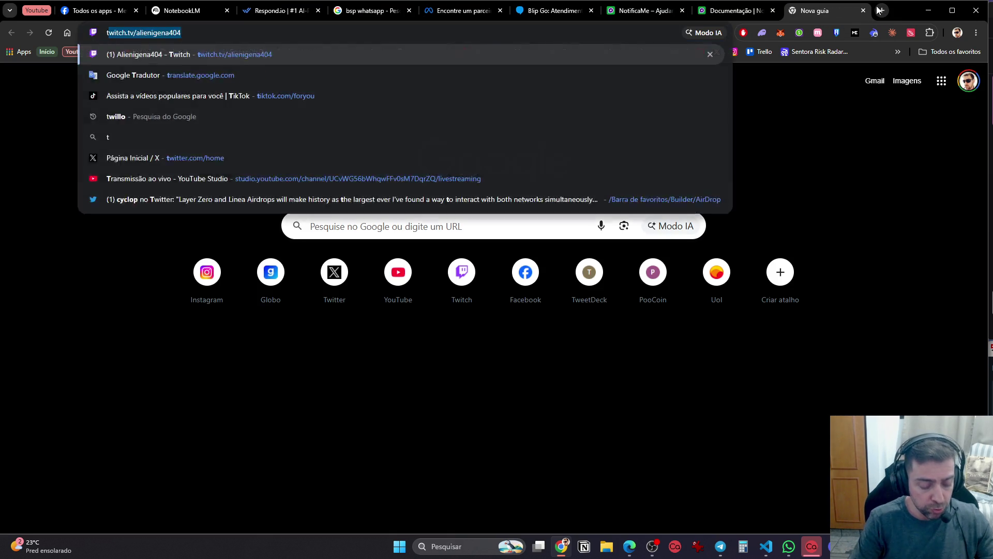
key("Return")
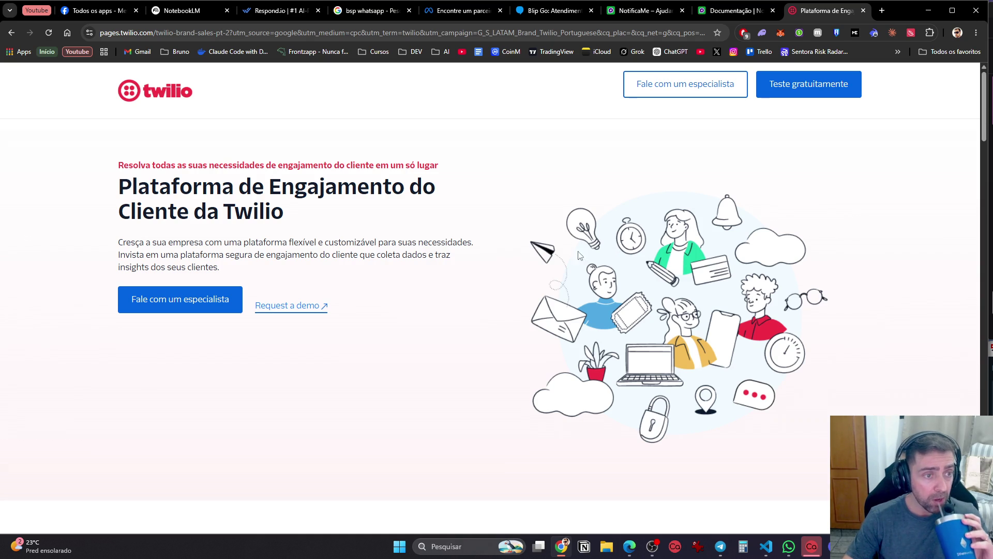
Step: On Twilio's sales page, scroll through the Flex and Segment sections, then open a blank tab
scroll(587, 275, "down", 7)
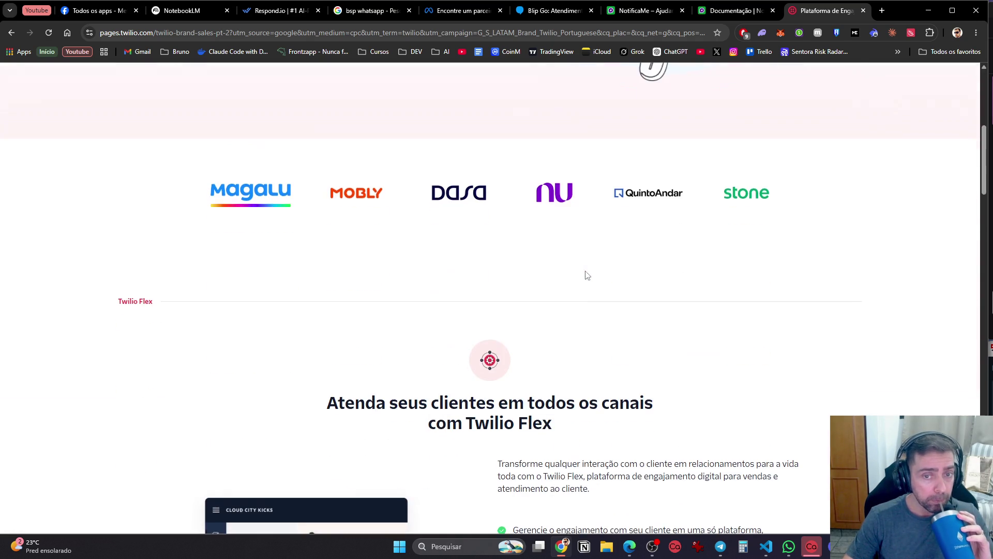
scroll(572, 343, "down", 5)
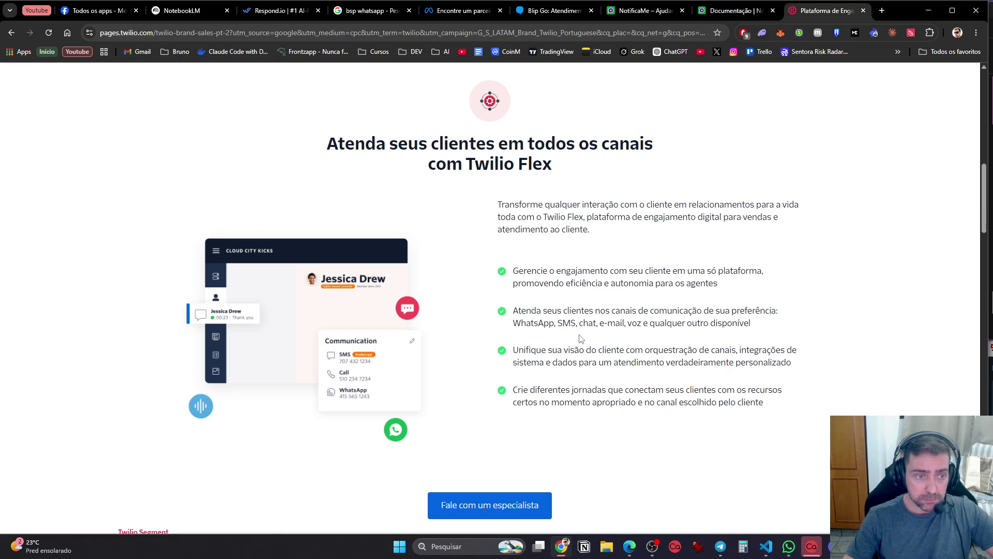
scroll(571, 357, "down", 6)
scroll(566, 392, "down", 4)
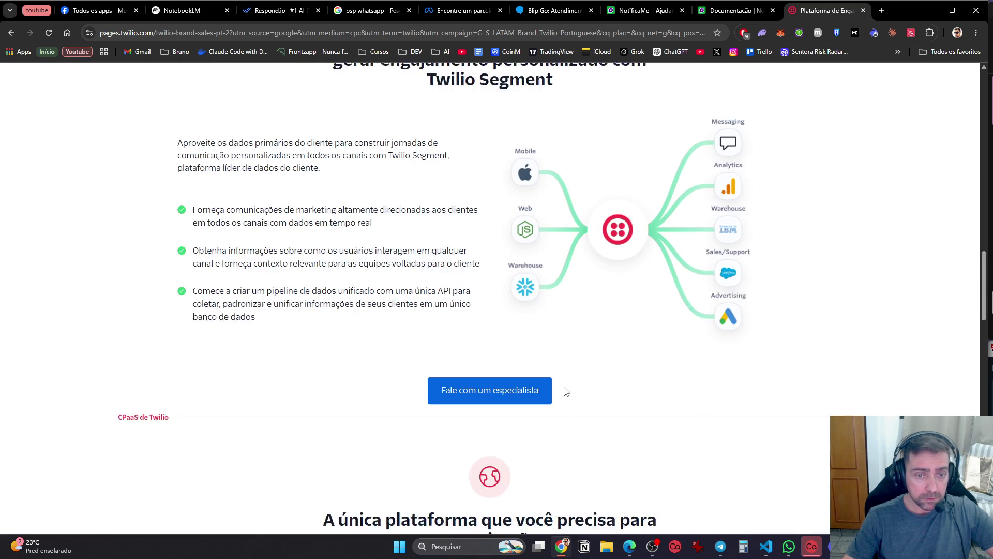
scroll(565, 392, "up", 1)
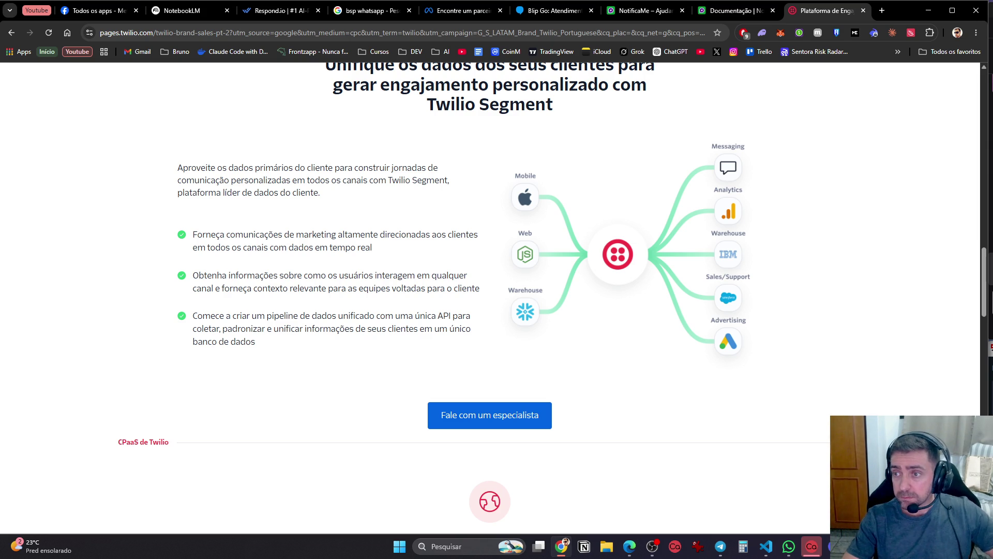
left_click(882, 11)
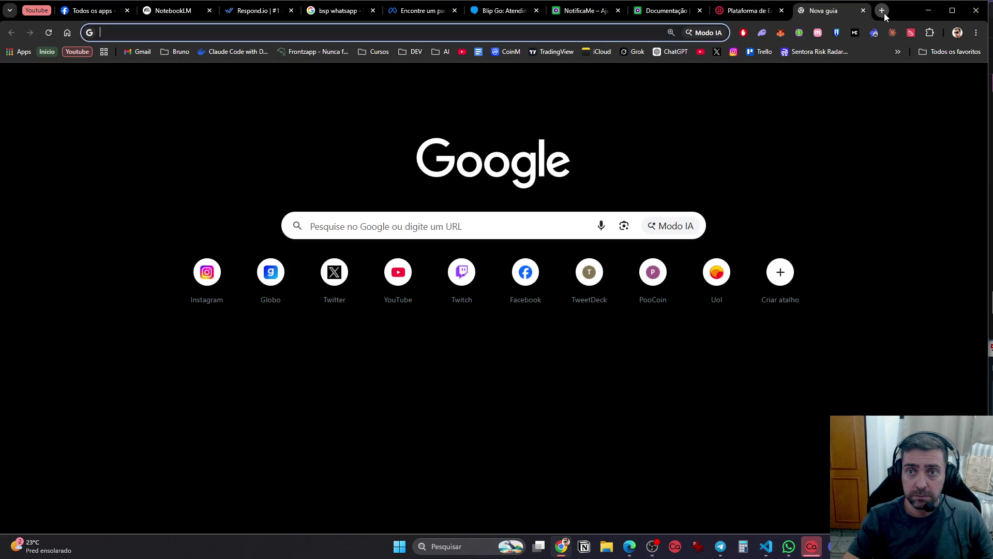
Step: Search Google for 'gupshup', correcting the mistyped query, and open gupshup.ai
type("gupshup3")
key("Return")
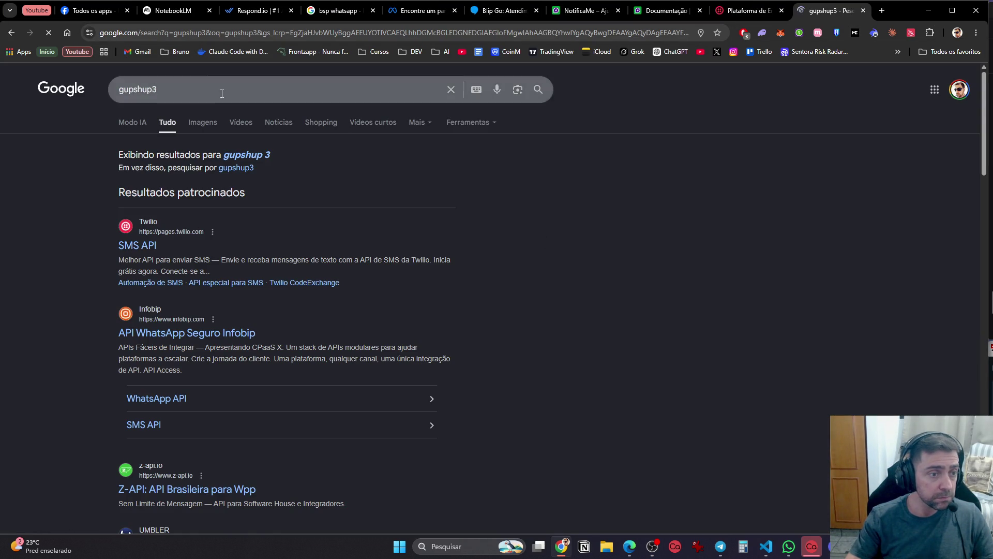
left_click(186, 89)
key("BackSpace")
key("Return")
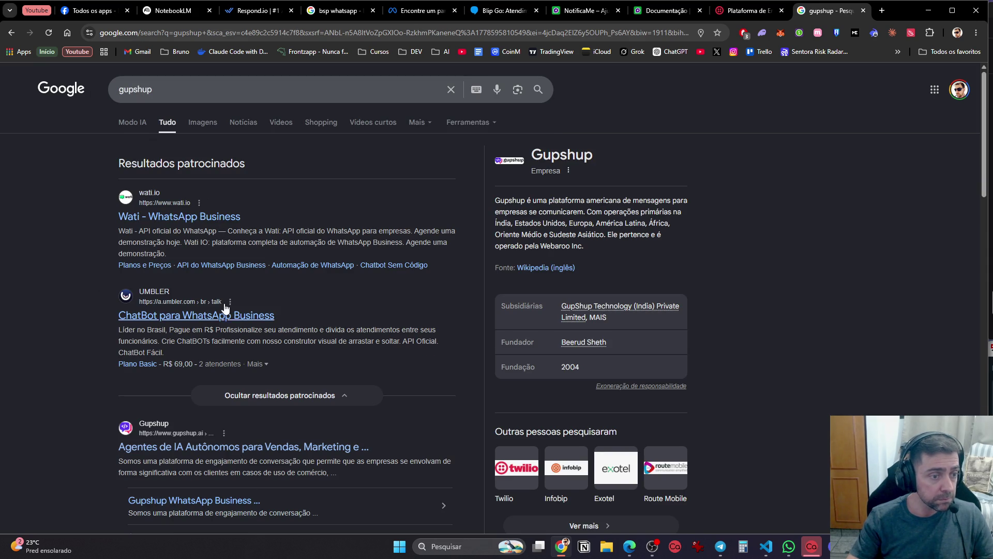
left_click(203, 447)
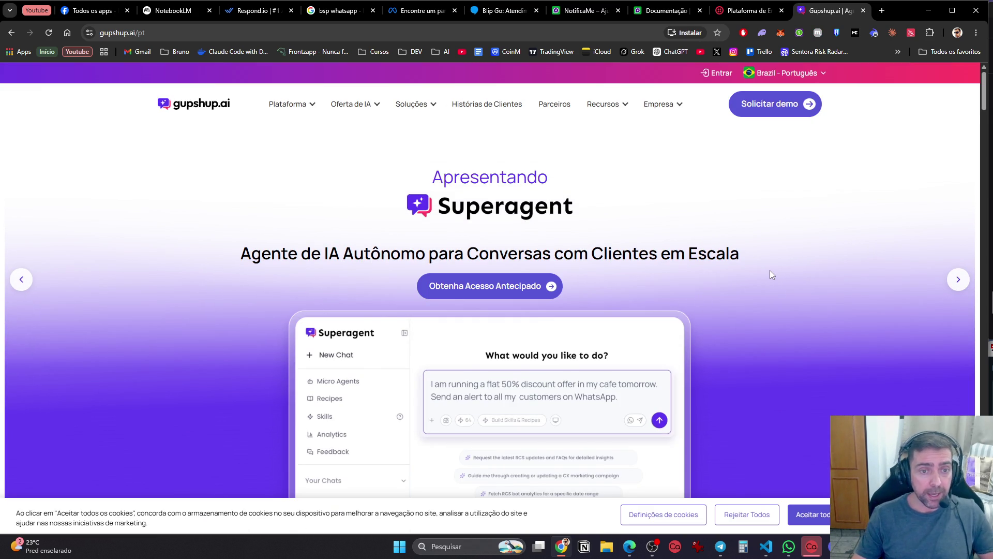
Step: Dismiss the cookie notice and scroll through Gupshup's AI-agent features
left_click(844, 514)
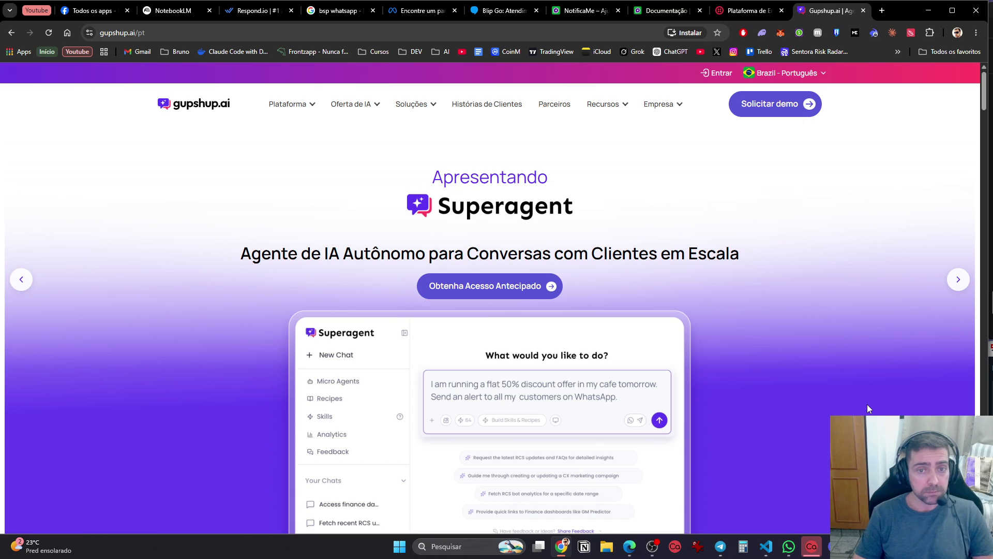
scroll(843, 396, "down", 4)
scroll(836, 407, "up", 3)
scroll(834, 409, "down", 5)
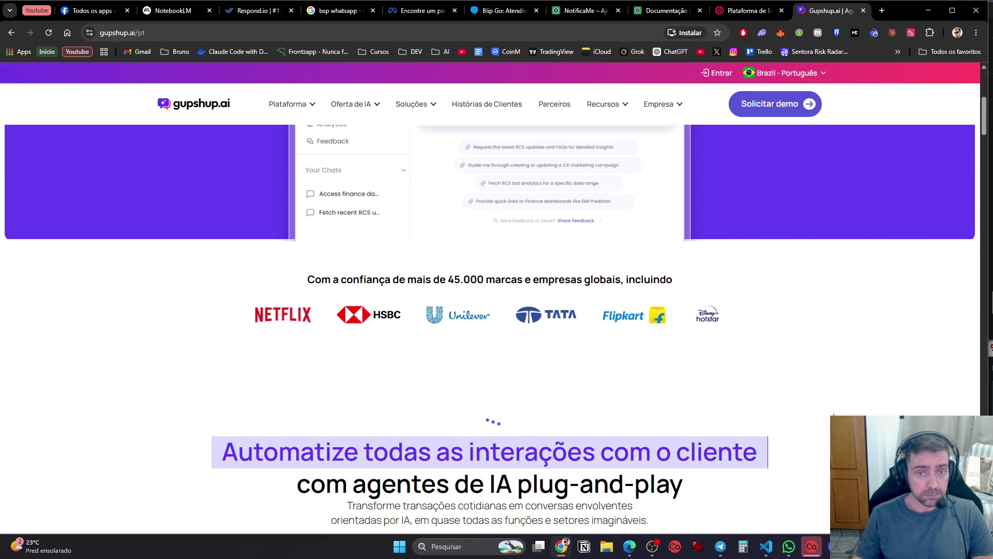
scroll(833, 415, "down", 1)
scroll(833, 414, "down", 3)
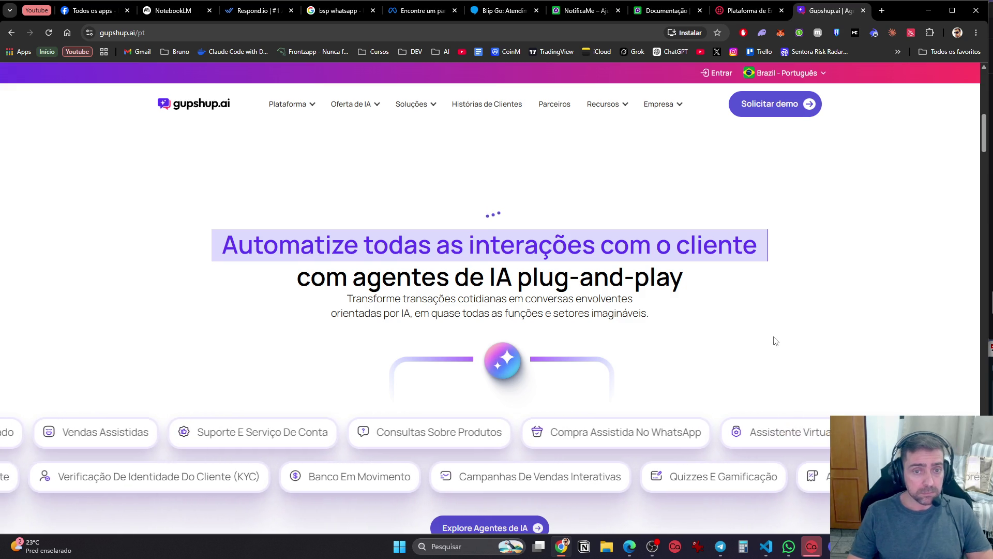
scroll(789, 342, "down", 5)
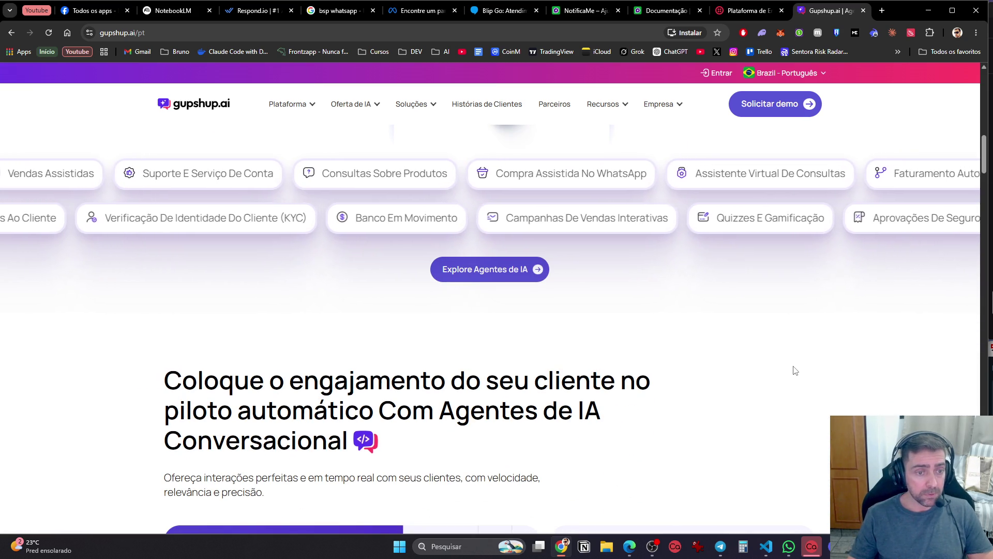
scroll(791, 375, "down", 5)
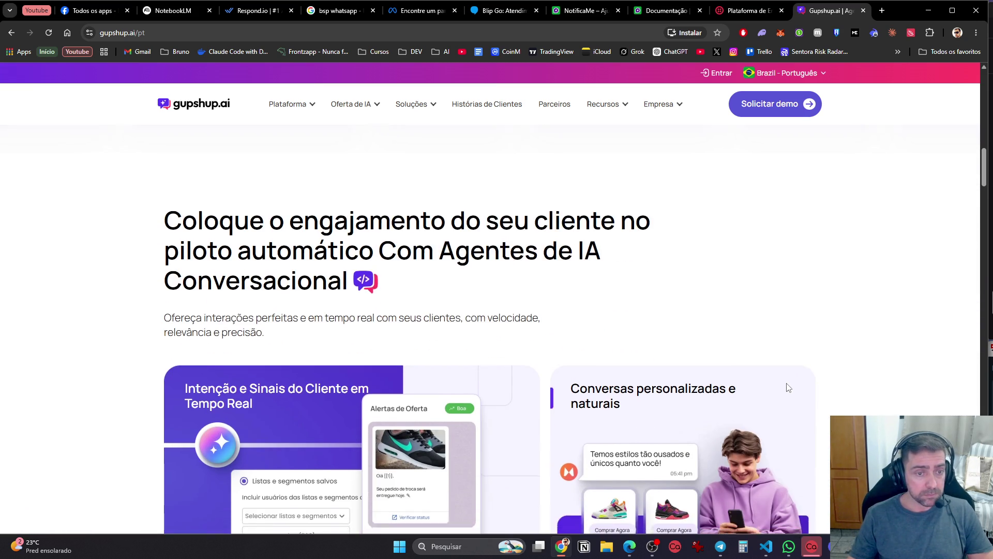
scroll(784, 387, "up", 3)
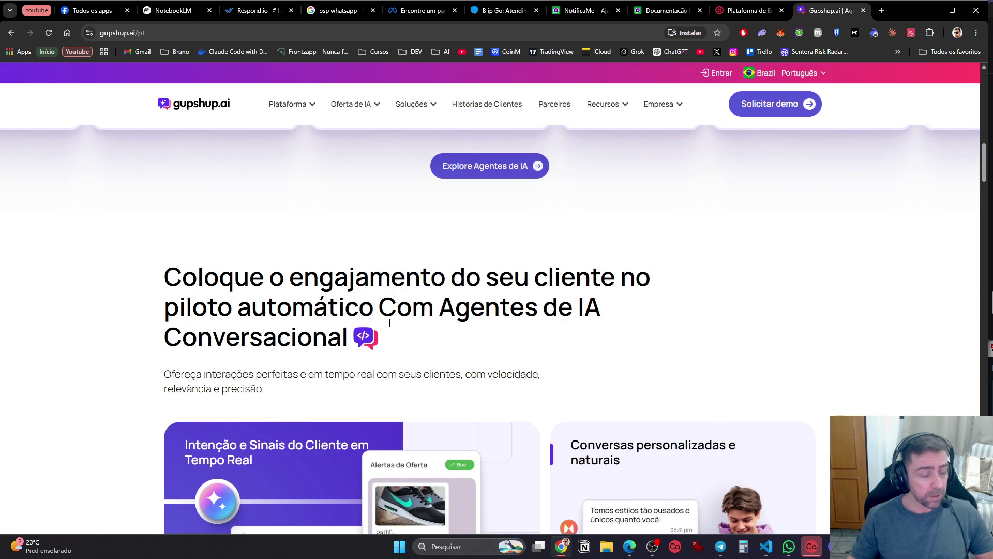
scroll(399, 343, "down", 5)
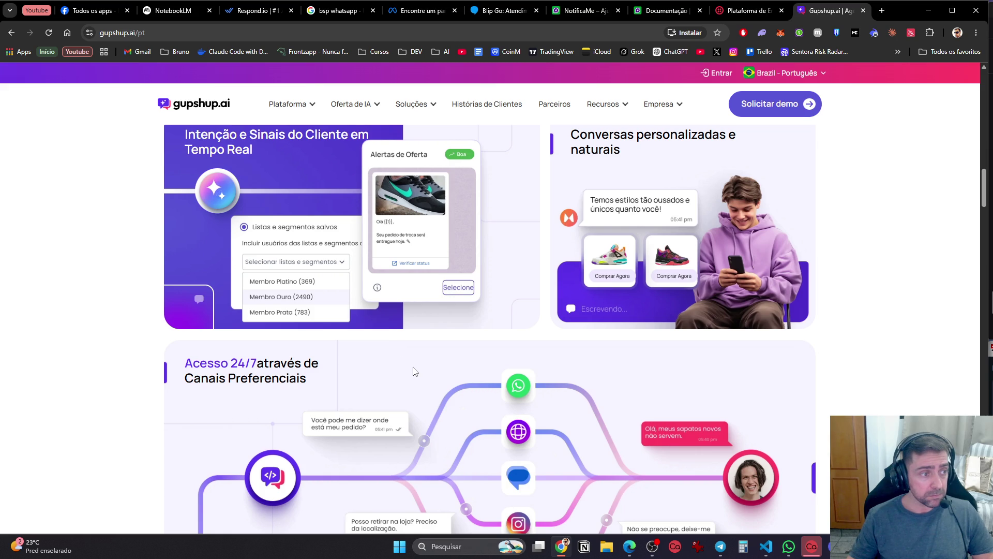
scroll(409, 362, "down", 5)
scroll(414, 375, "down", 4)
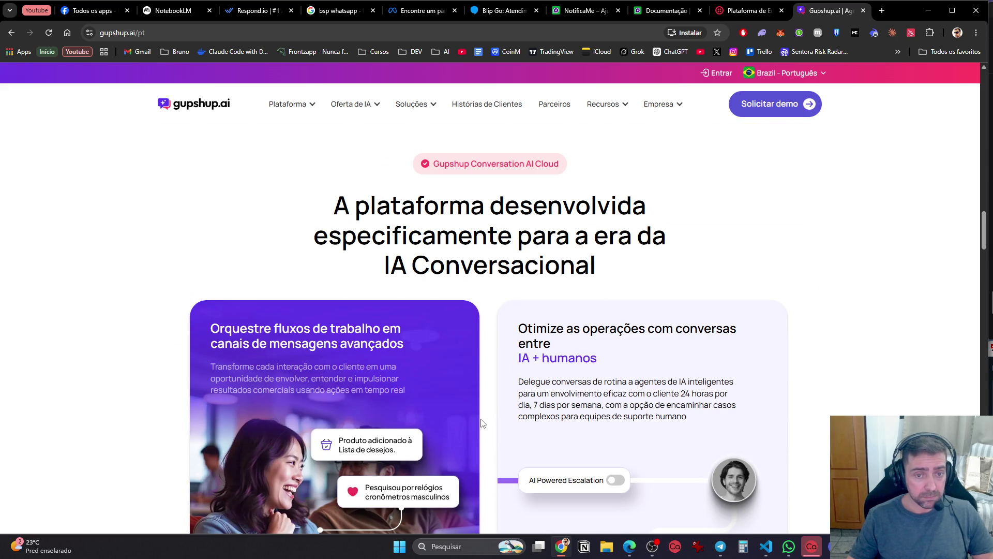
scroll(486, 410, "down", 4)
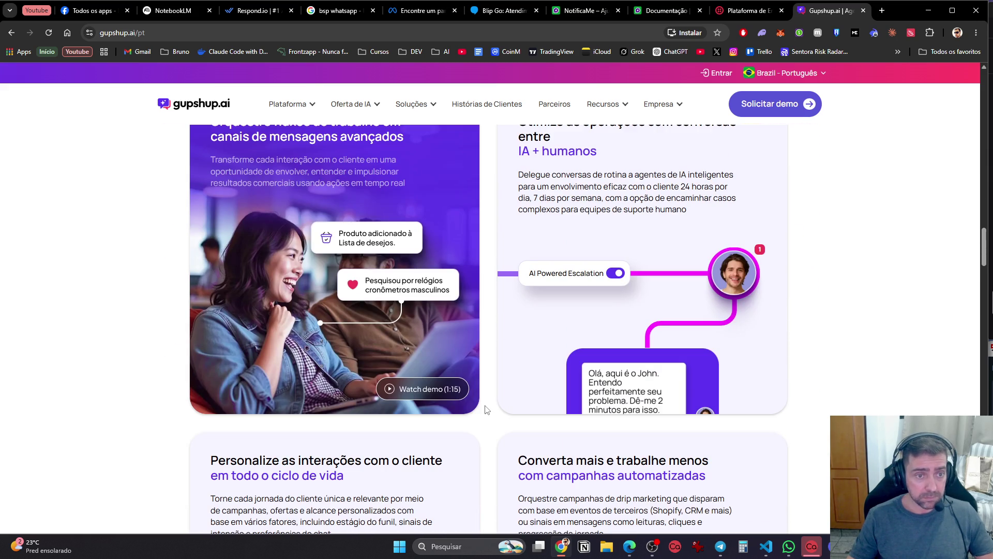
scroll(486, 410, "down", 5)
Step: Back on Twilio's sales page, scroll through it and open the 'Teste gratuitamente' sign-up form
left_click(748, 11)
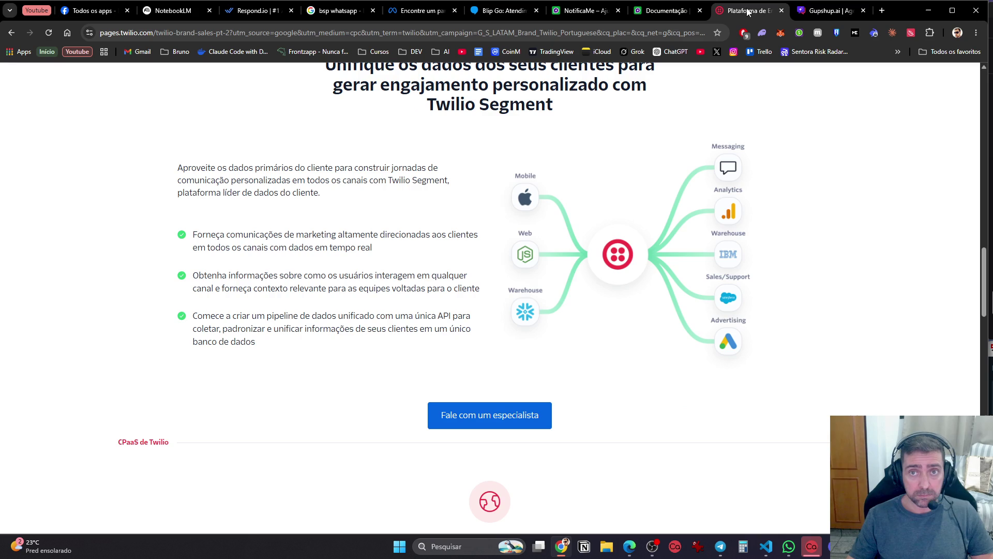
scroll(611, 416, "down", 6)
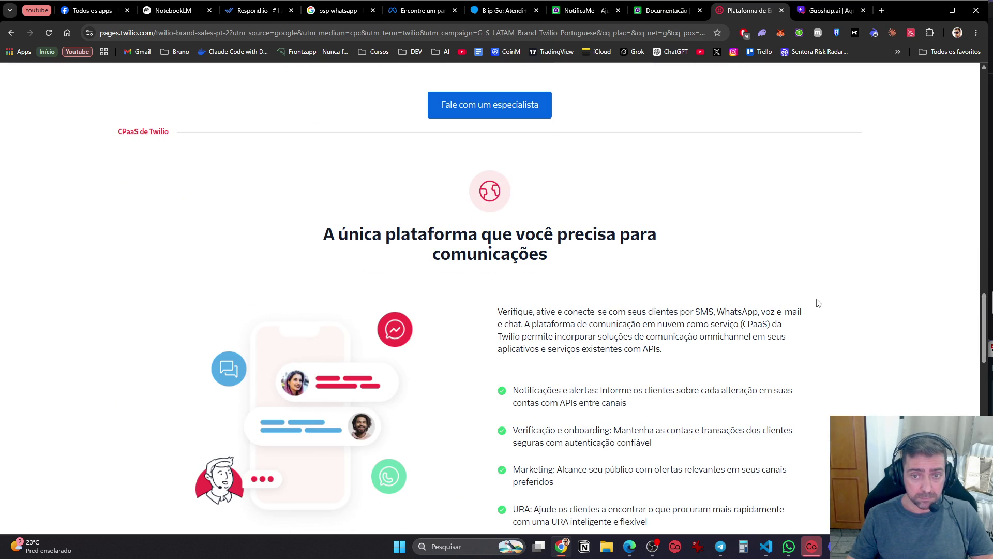
scroll(616, 306, "down", 10)
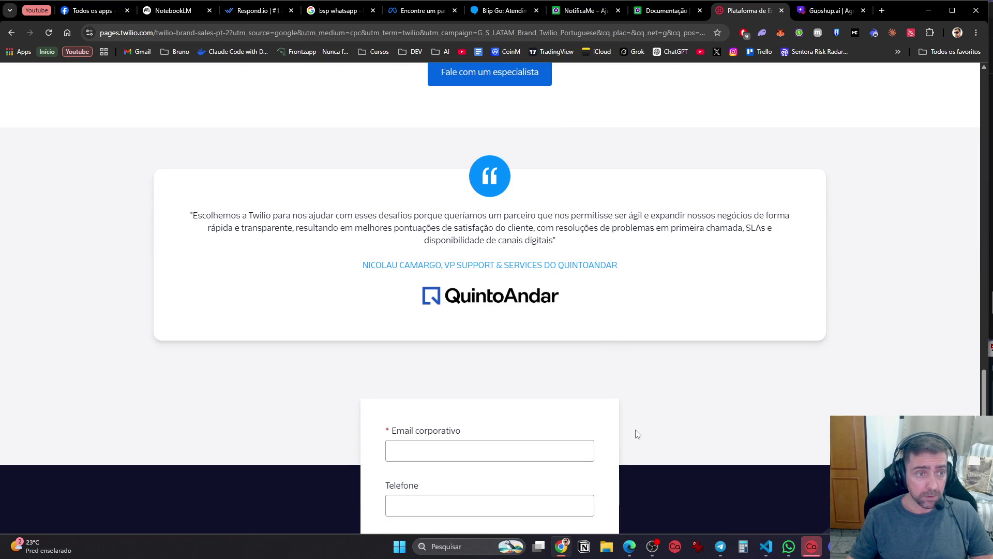
scroll(717, 452, "up", 20)
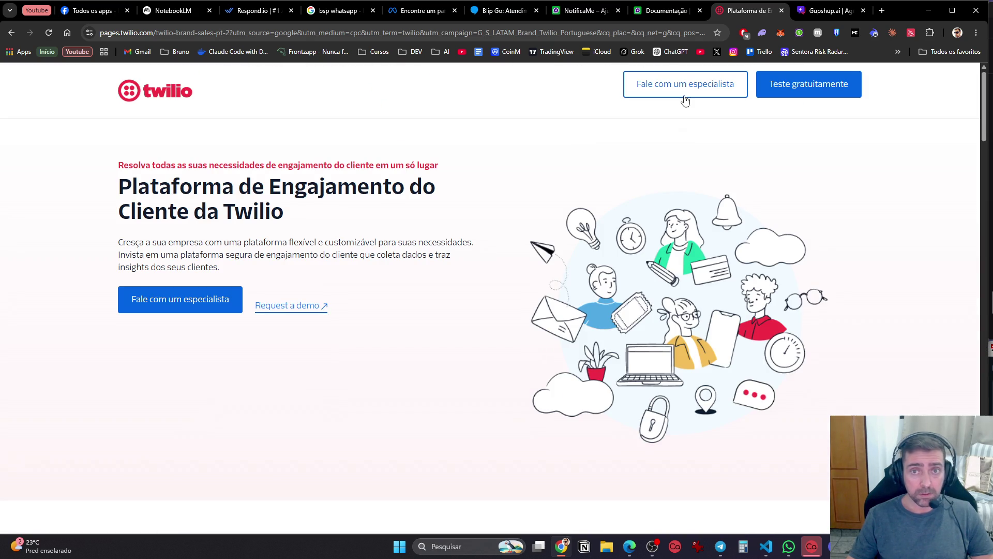
left_click(802, 94)
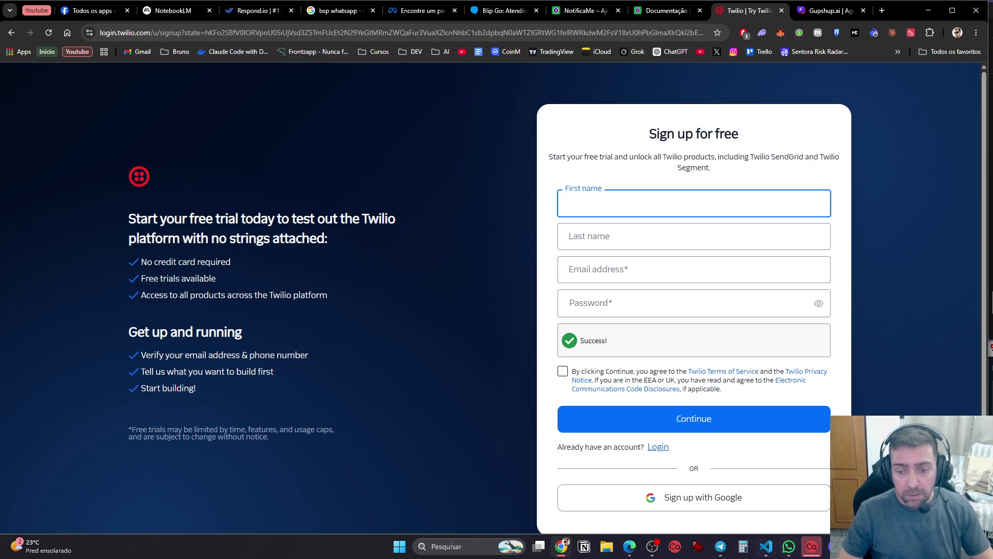
key("alt+Tab")
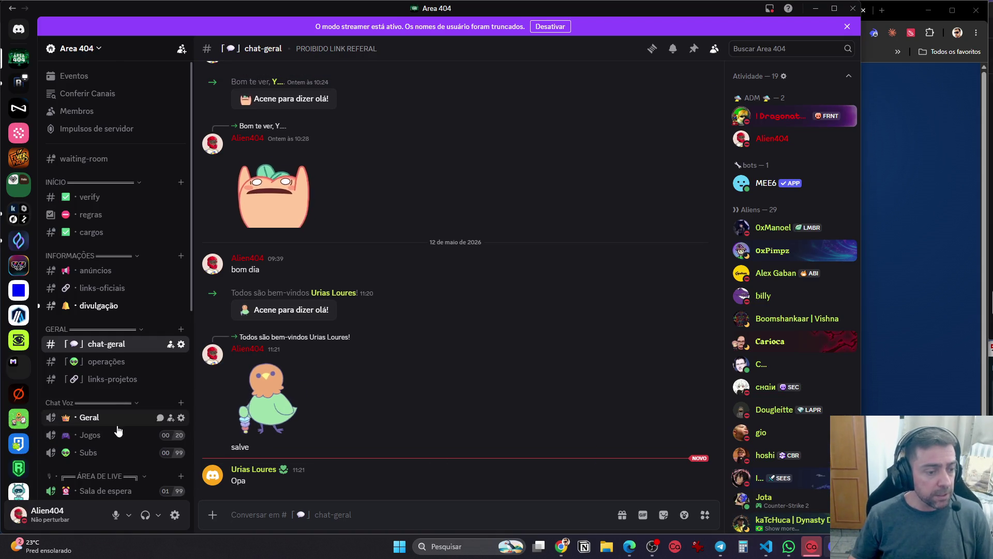
scroll(107, 429, "down", 4)
key("alt+Tab")
key("alt+Tab")
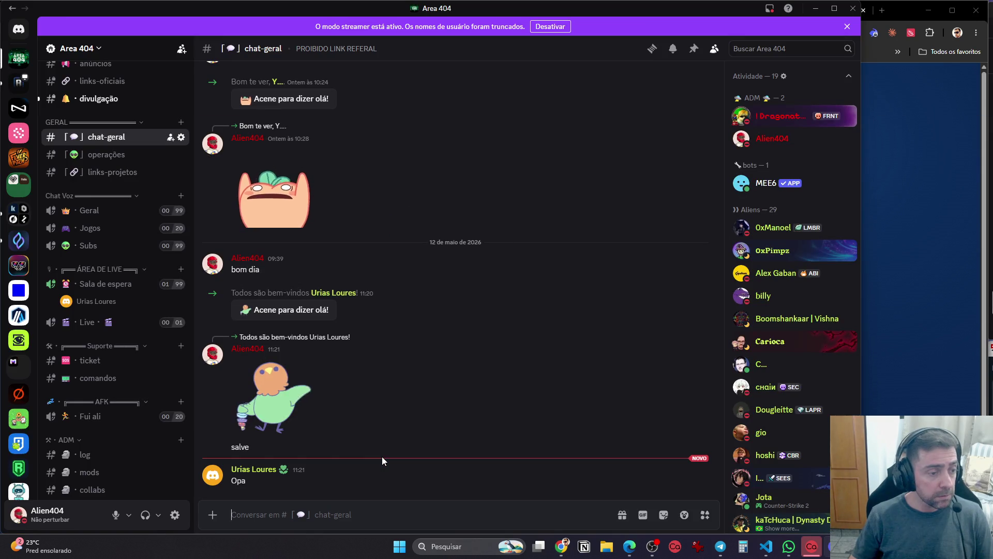
key("alt+Tab")
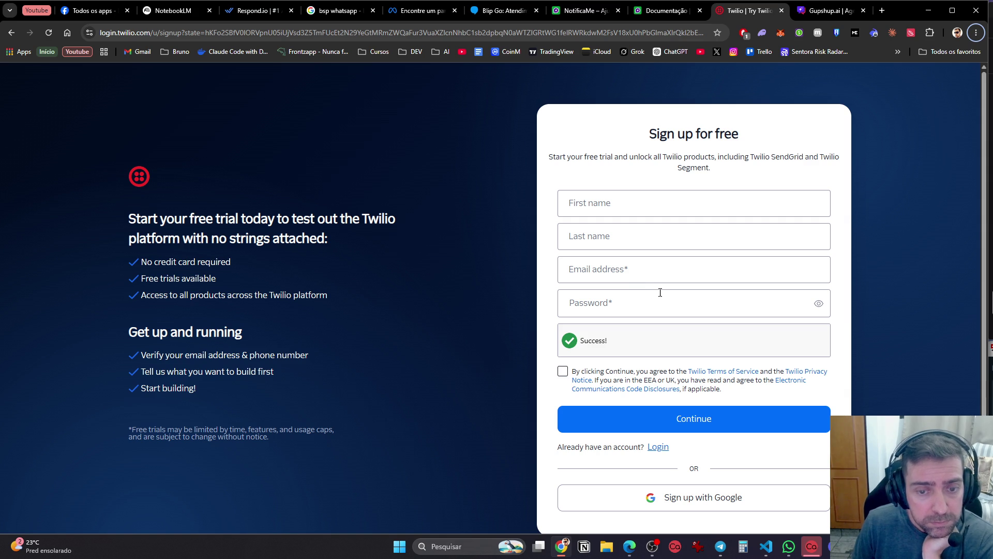
Step: Fill the Twilio sign-up form with first name, last name, e-mail address and a password
left_click(810, 19)
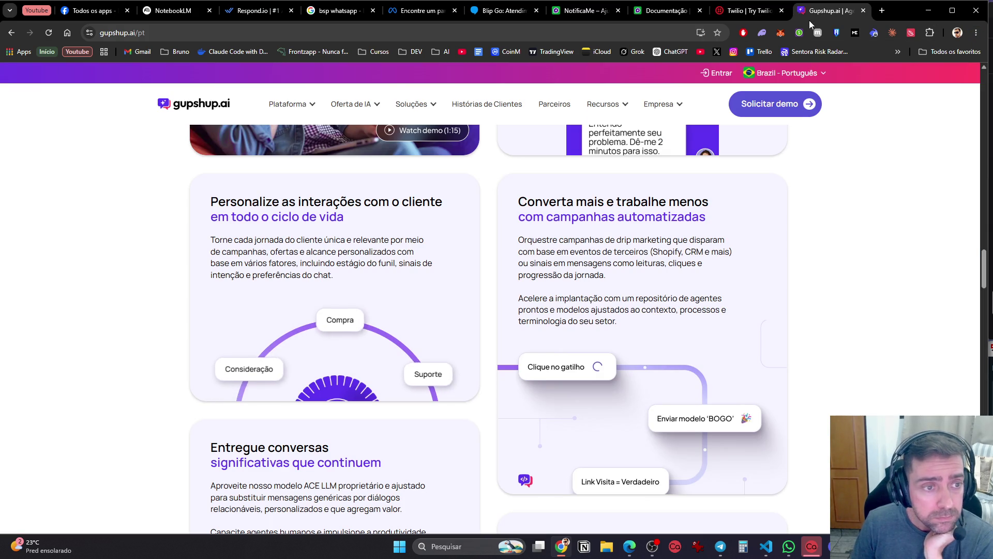
left_click(748, 11)
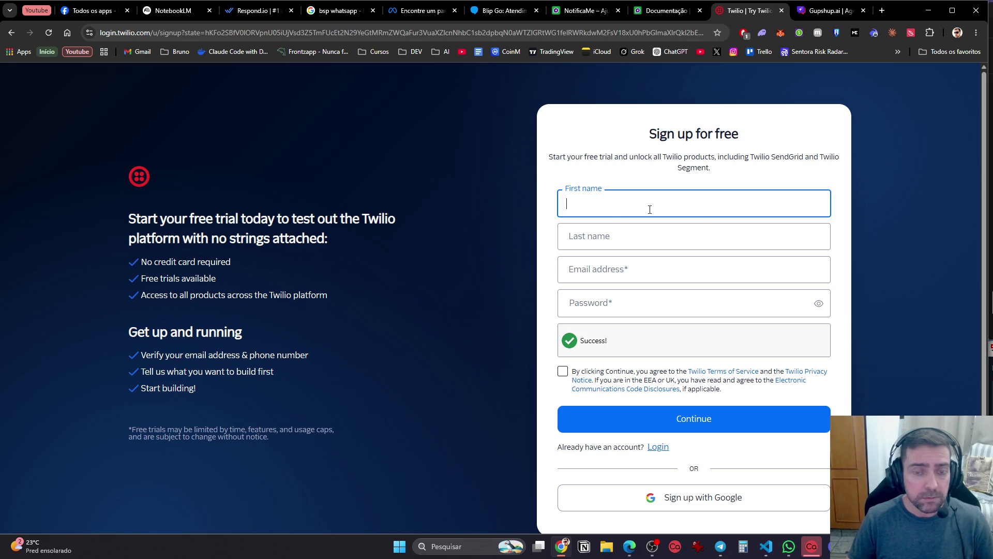
key("Tab")
key("Tab")
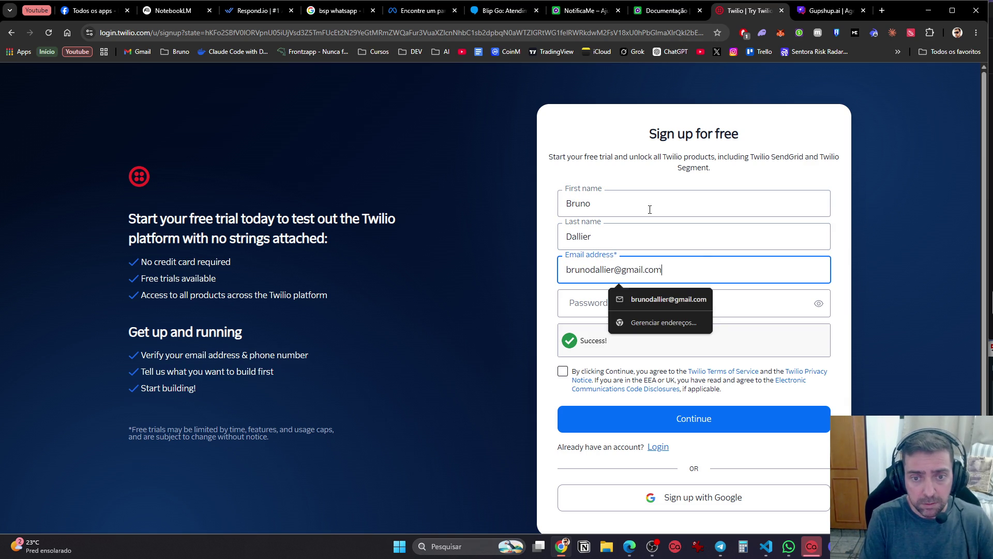
key("Tab")
Step: Submit the form, then choose 'Sign up with Google' to reach the account list
scroll(663, 225, "down", 2)
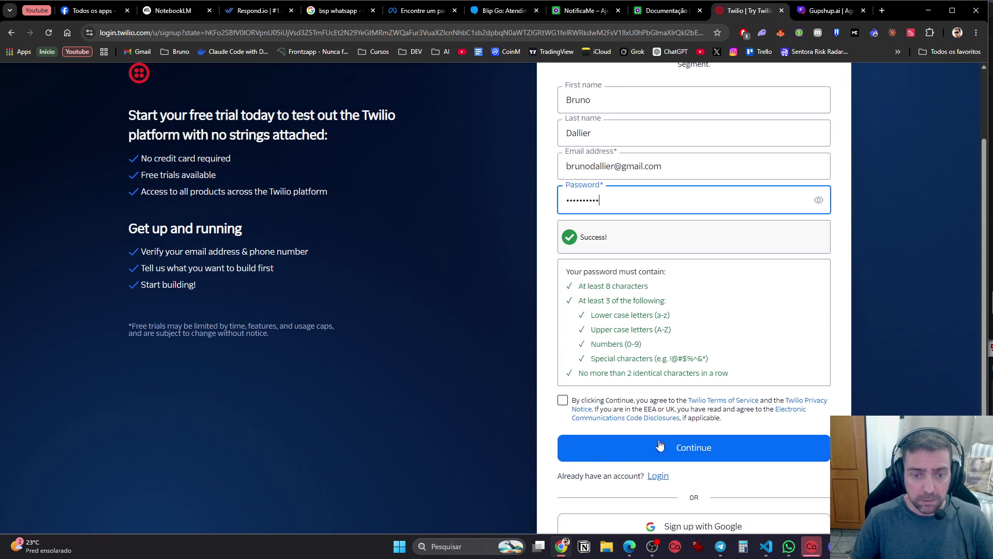
left_click(624, 446)
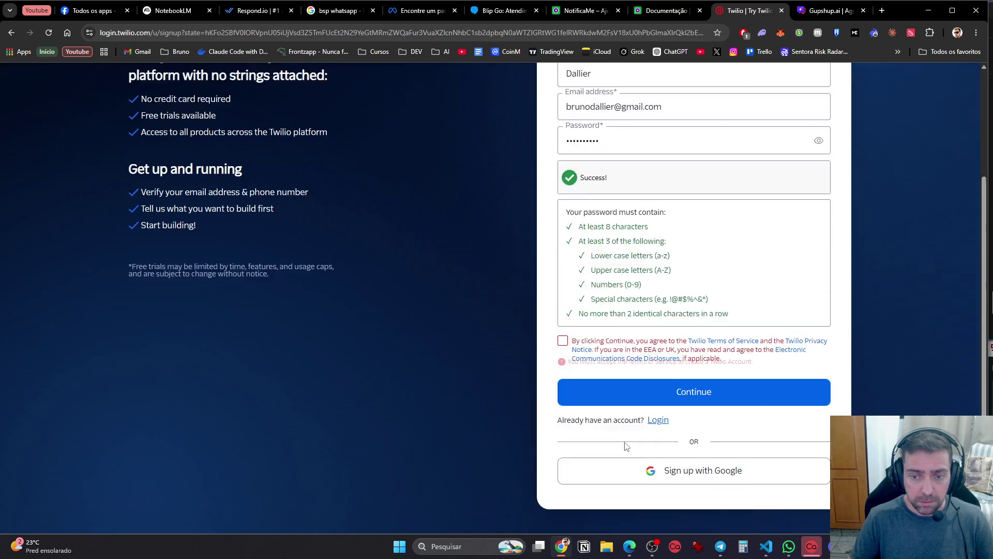
left_click(686, 419)
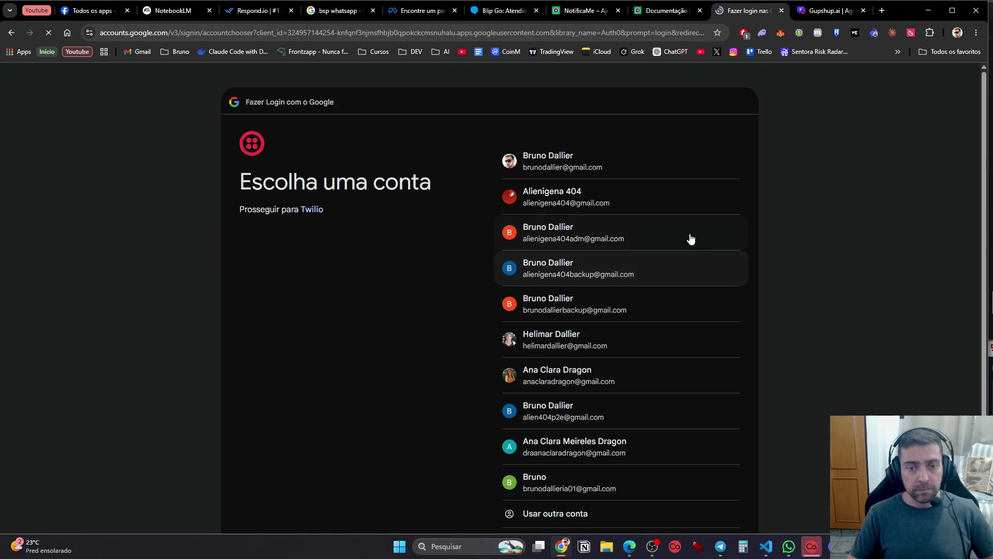
Step: Choose the main Google account and allow Twilio to access its profile
left_click(569, 161)
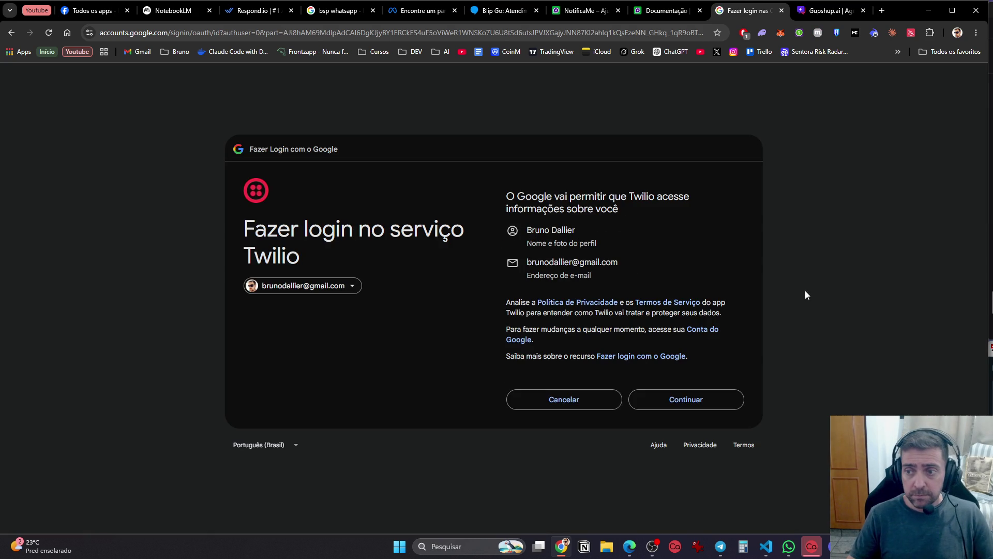
left_click(678, 406)
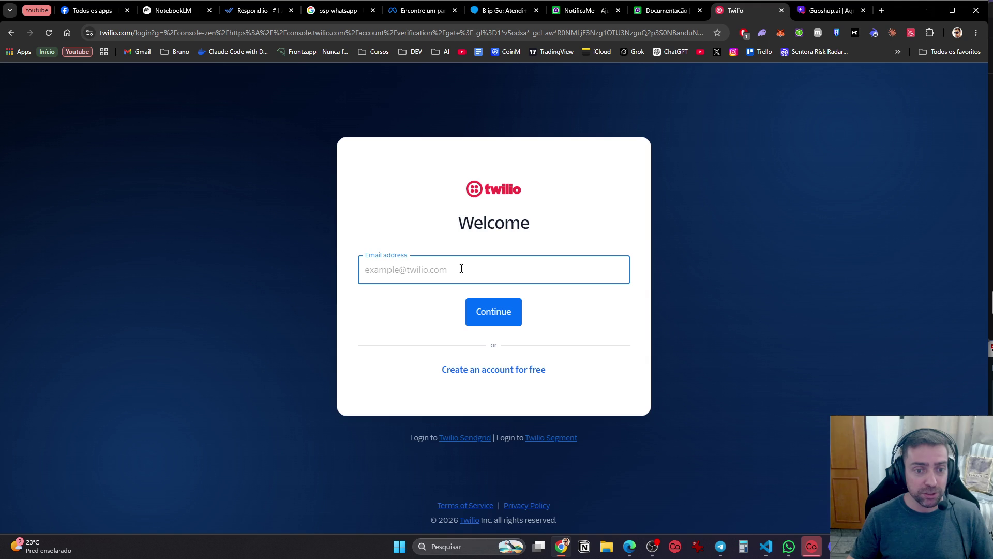
Step: Autofill the saved e-mail on Twilio's Welcome login, continue, and select the saved Google account
left_click(486, 306)
left_click(512, 313)
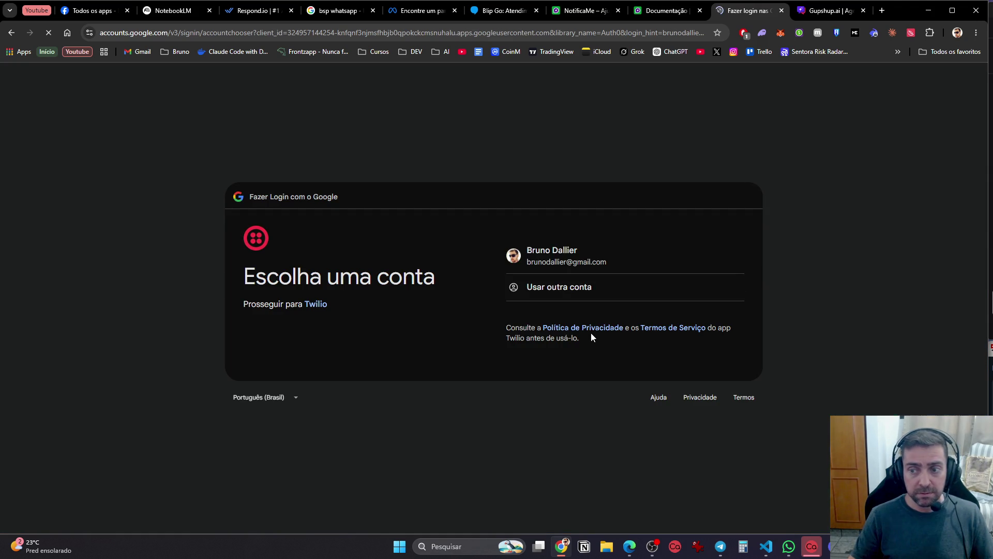
left_click(570, 256)
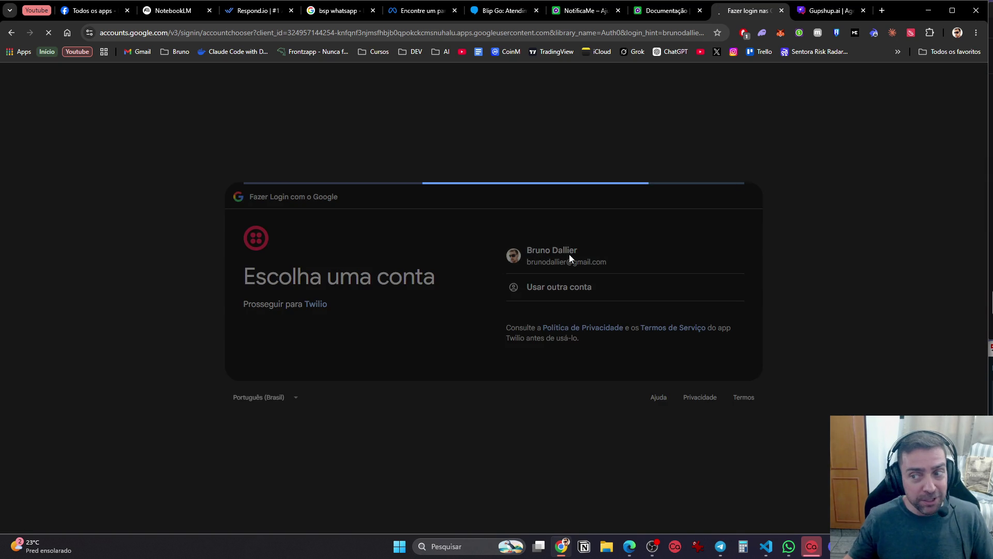